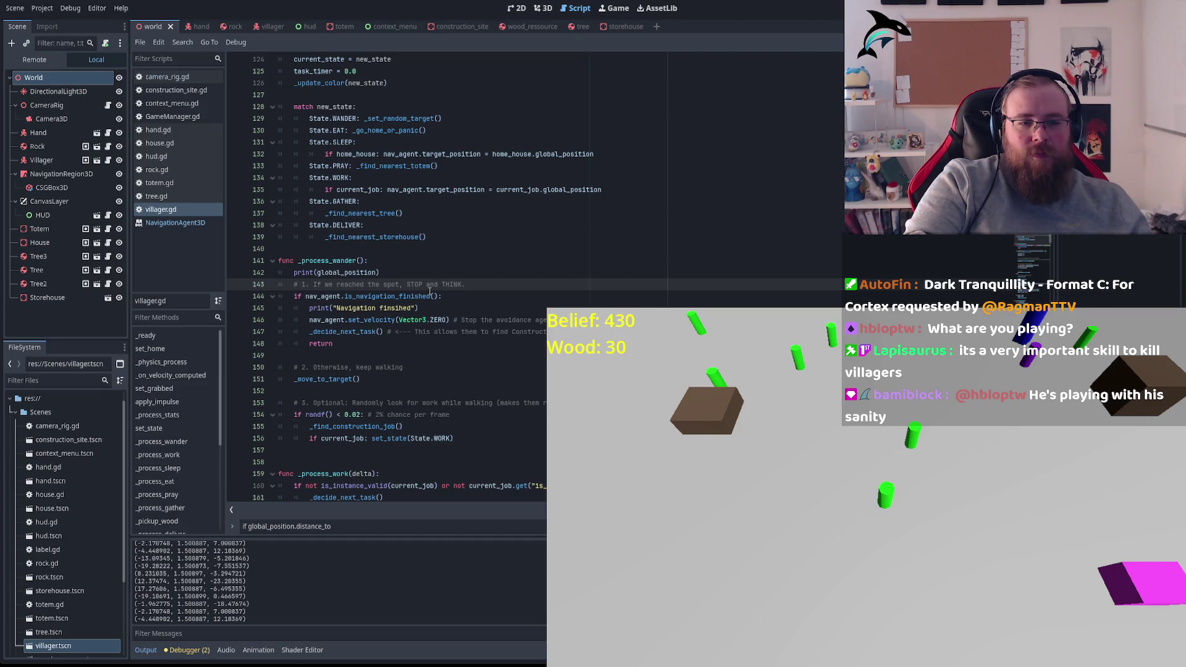
Step: Delete the trailing comment after _decide_next_task() on line 147, then grab a red villager in-game
click(373, 297)
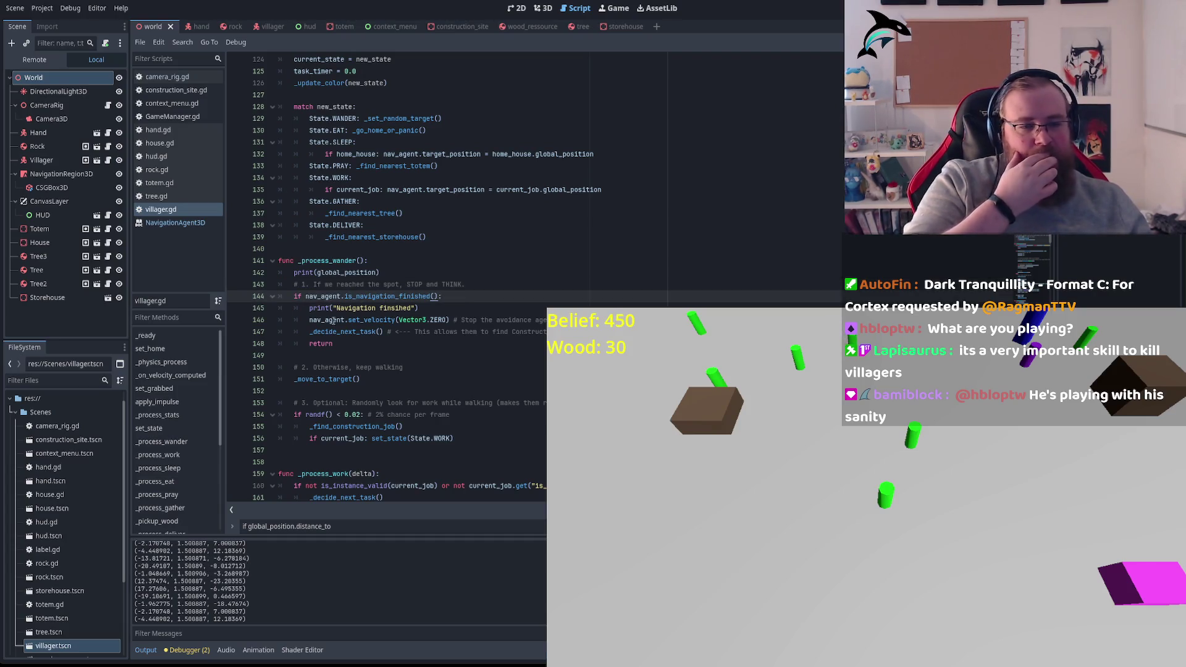
click(314, 369)
double_click(370, 333)
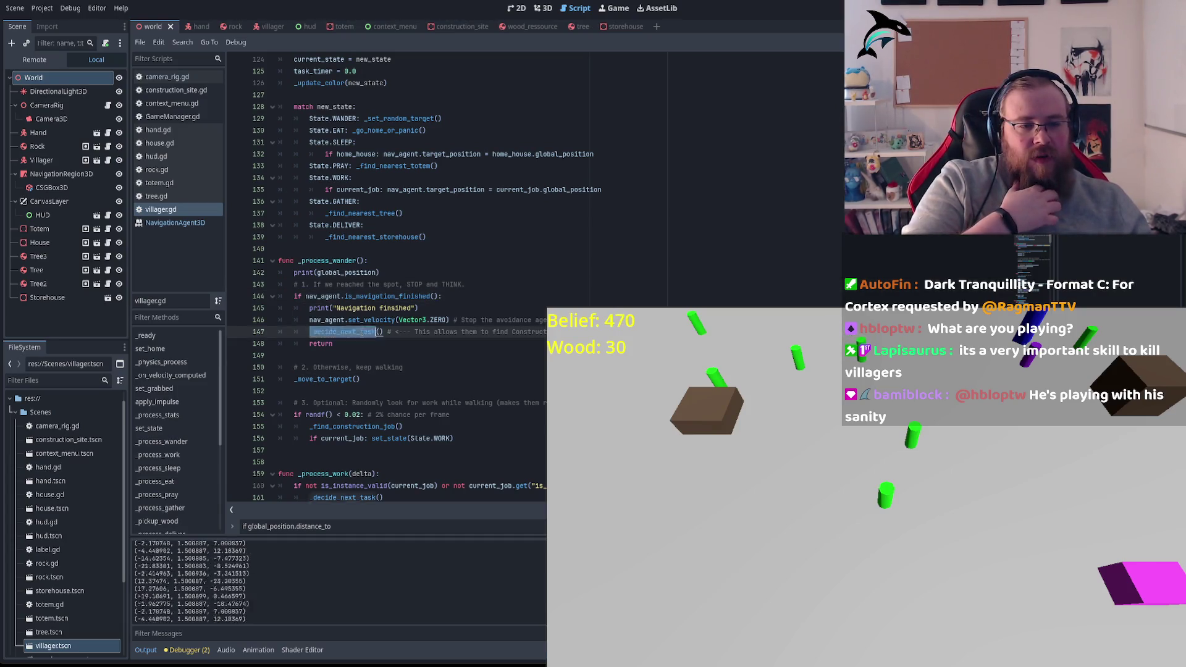
click(388, 332)
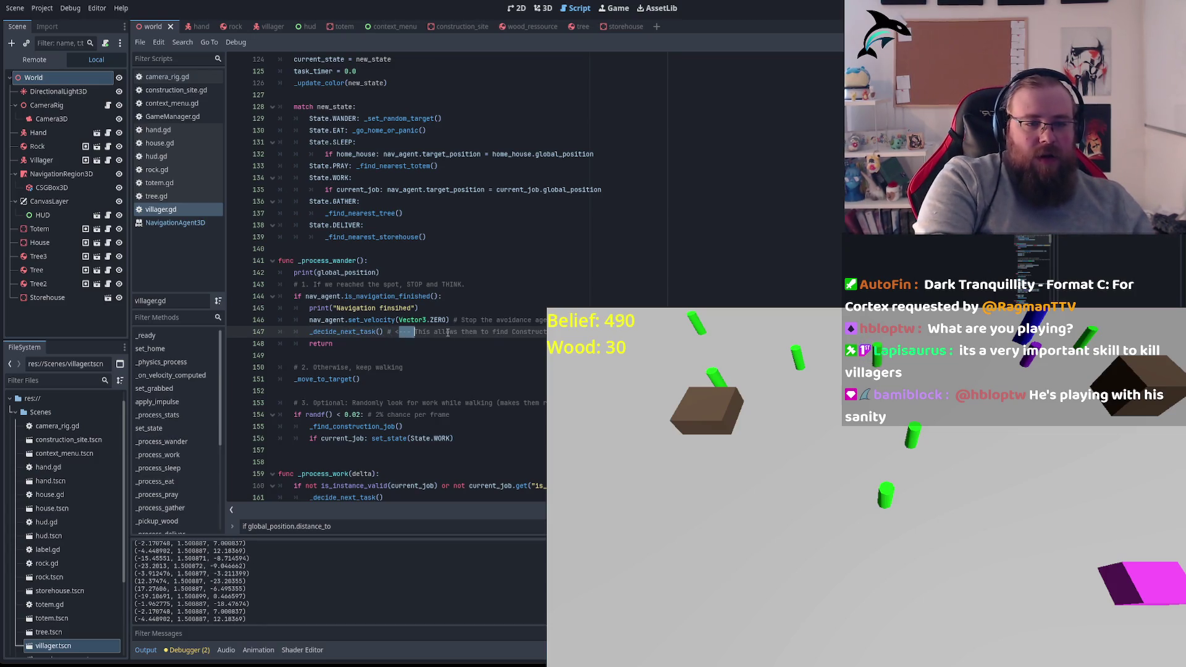
drag(448, 332, 544, 332)
key(BackSpace)
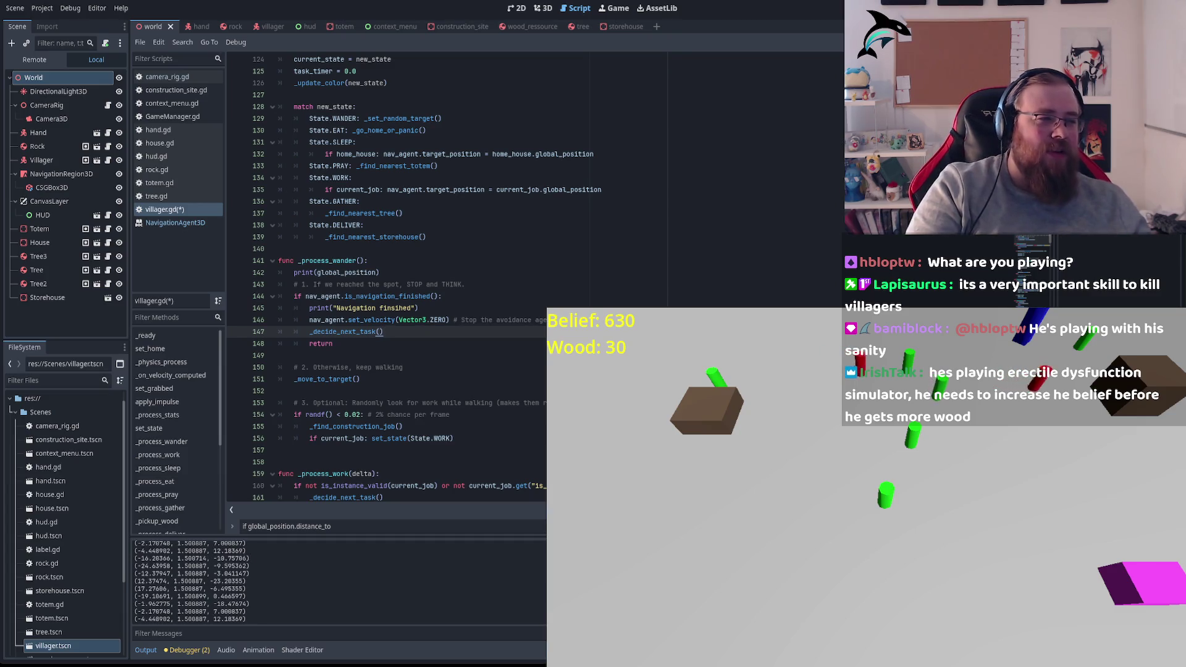
mouse_move(786, 586)
mouse_down()
mouse_move(690, 405)
mouse_move(739, 532)
mouse_up()
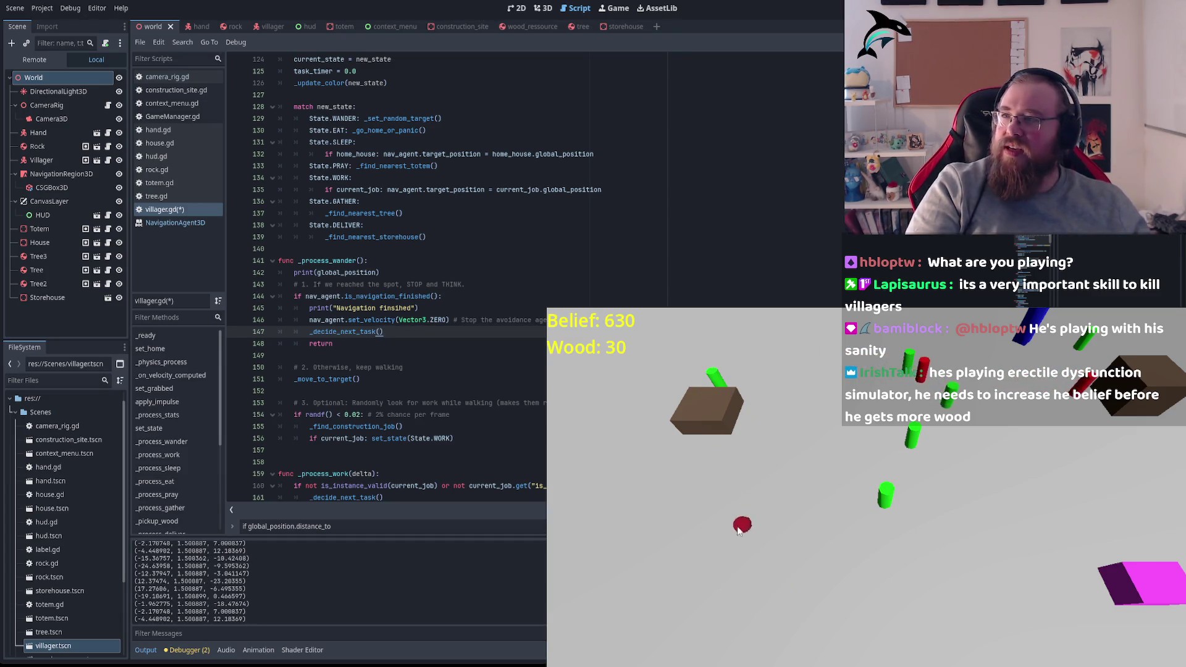
Step: Carry the red villager to the lower right, then look over lines 142–146 of villager.gd
mouse_move(641, 351)
mouse_down()
mouse_move(643, 481)
mouse_move(780, 535)
mouse_move(779, 607)
mouse_move(712, 547)
mouse_move(703, 607)
mouse_move(658, 558)
mouse_move(683, 539)
mouse_move(655, 549)
mouse_move(720, 548)
mouse_move(722, 532)
mouse_move(649, 548)
mouse_move(677, 518)
mouse_move(754, 539)
mouse_move(813, 495)
mouse_move(784, 535)
mouse_move(696, 577)
mouse_move(844, 488)
mouse_move(770, 636)
mouse_move(785, 599)
mouse_move(765, 572)
mouse_move(618, 574)
mouse_move(593, 621)
mouse_move(717, 513)
mouse_move(793, 516)
mouse_move(674, 482)
mouse_move(872, 550)
mouse_move(680, 475)
mouse_move(804, 541)
mouse_up()
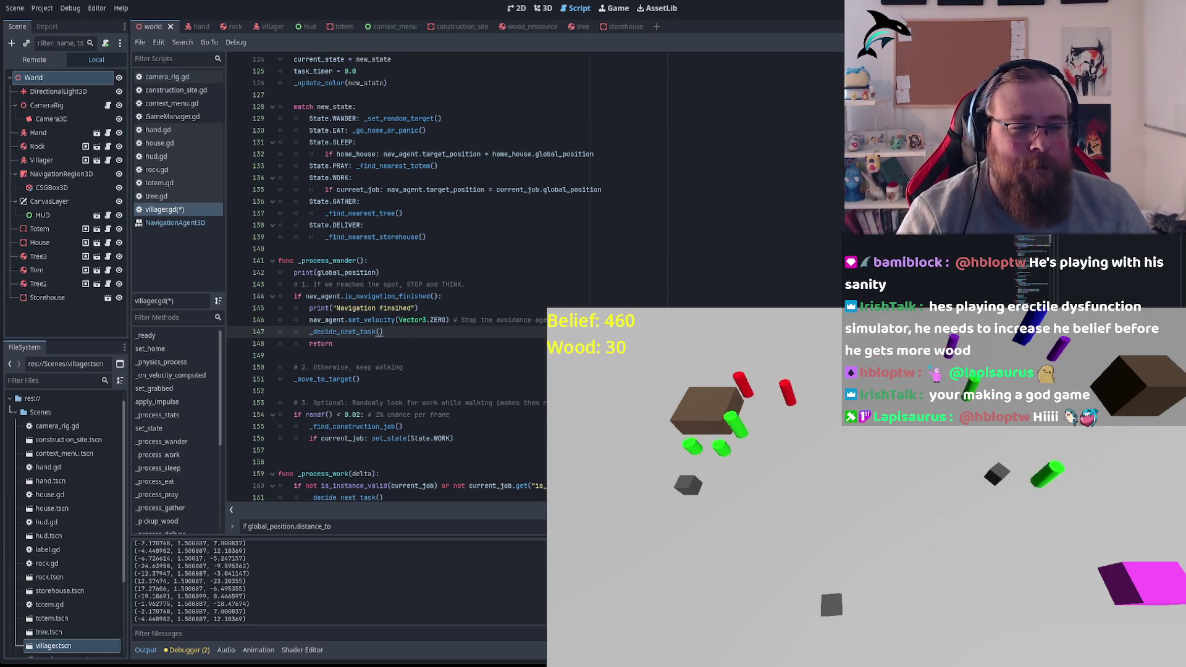
click(412, 321)
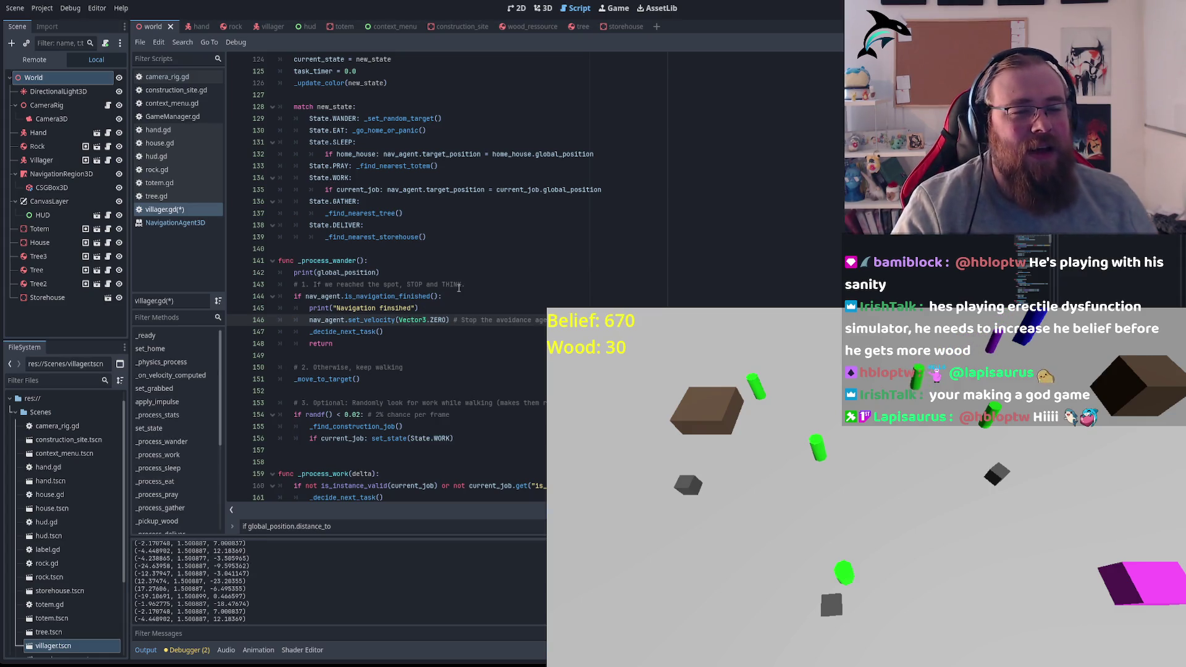
click(563, 303)
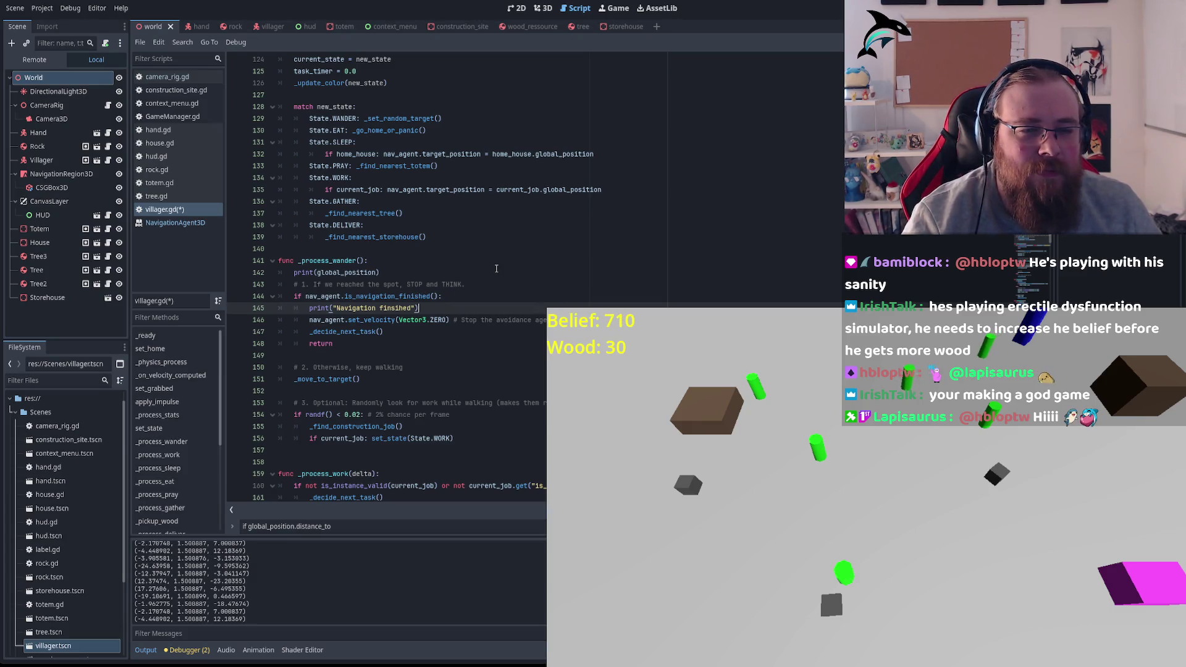
click(408, 274)
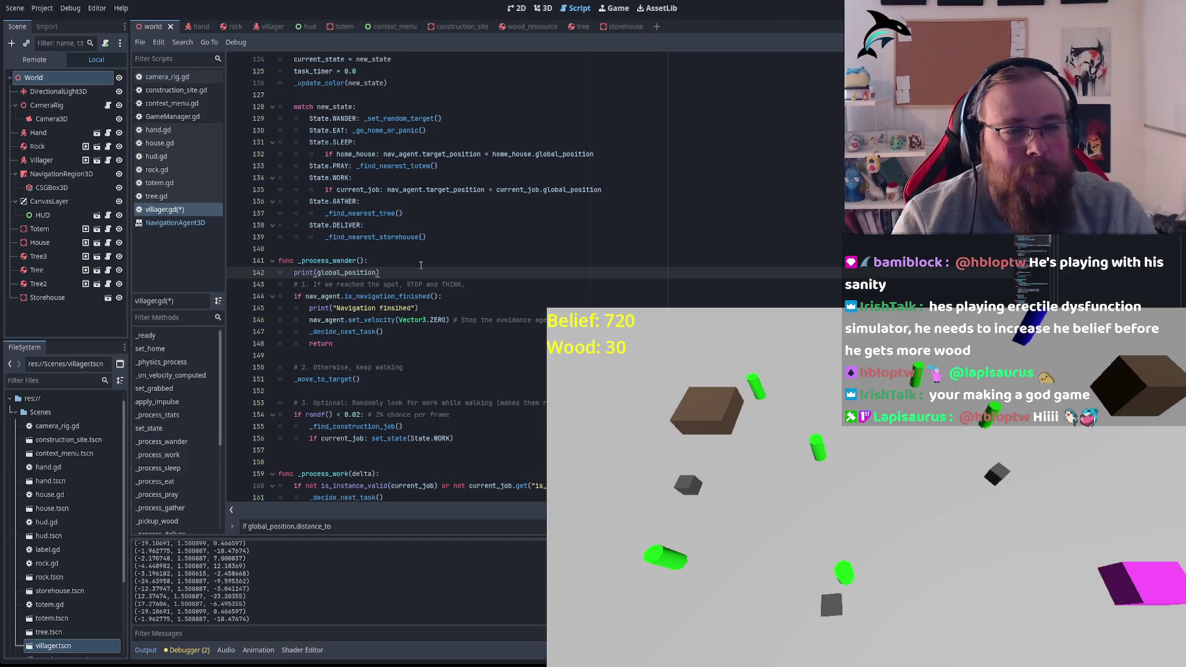
Step: Review _find_nearest_totem, _go_home_or_panic and hunger on lines 133, 130 and 120
double_click(418, 166)
scroll(382, 169, up, 1)
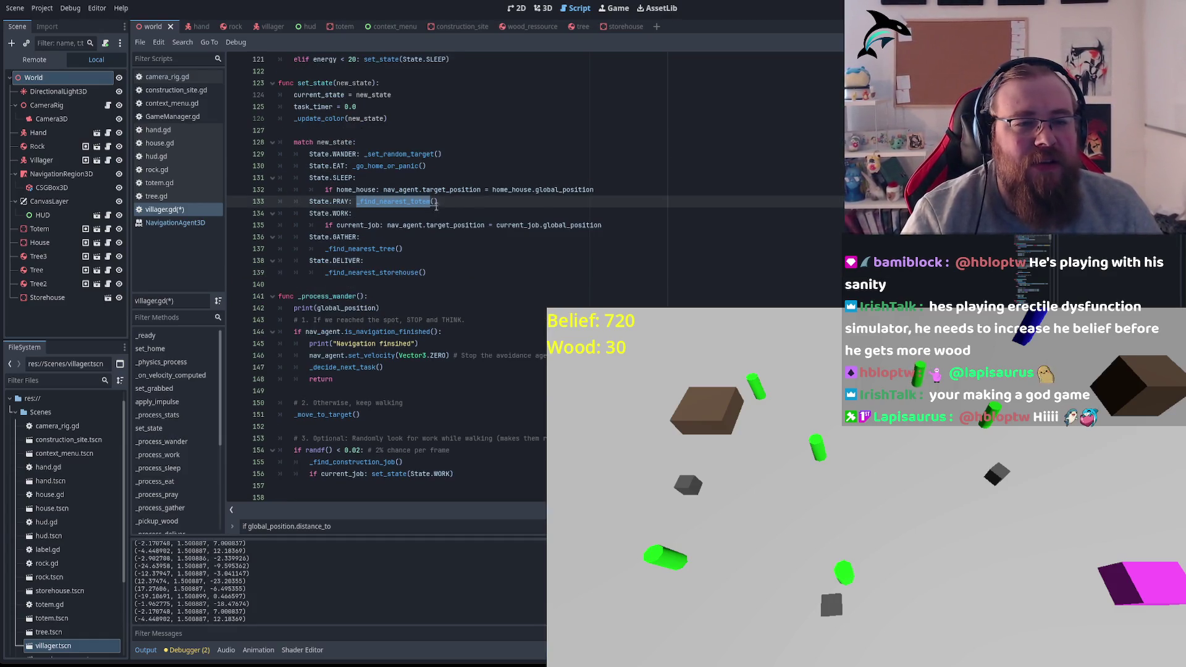
double_click(382, 167)
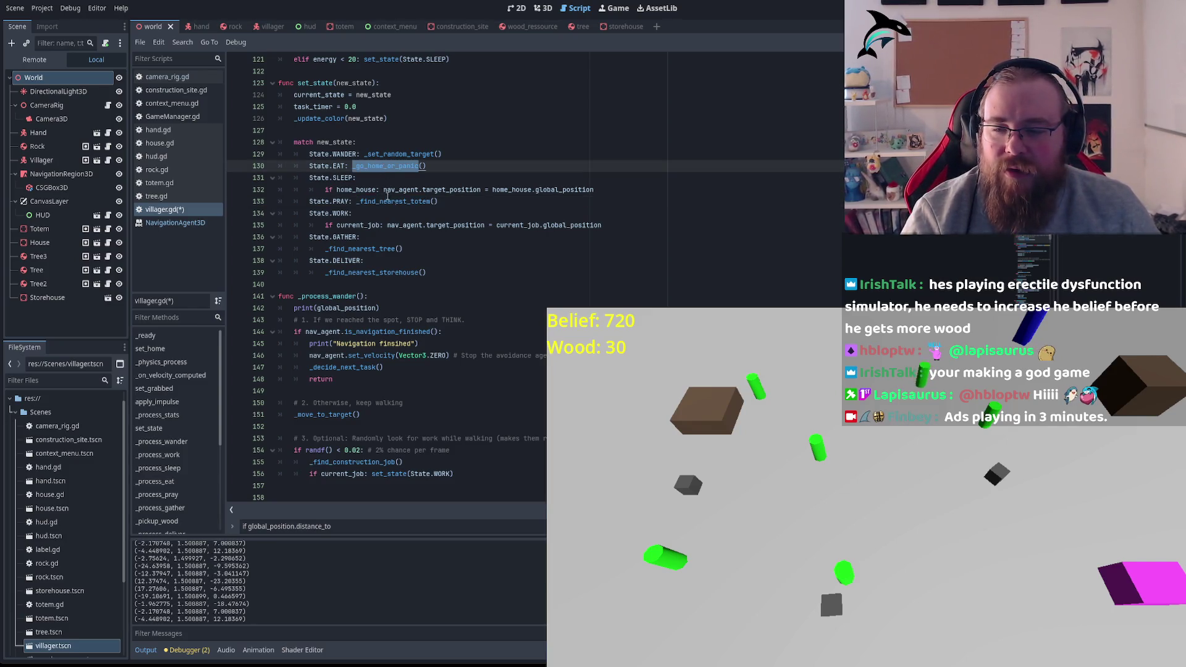
scroll(434, 339, up, 4)
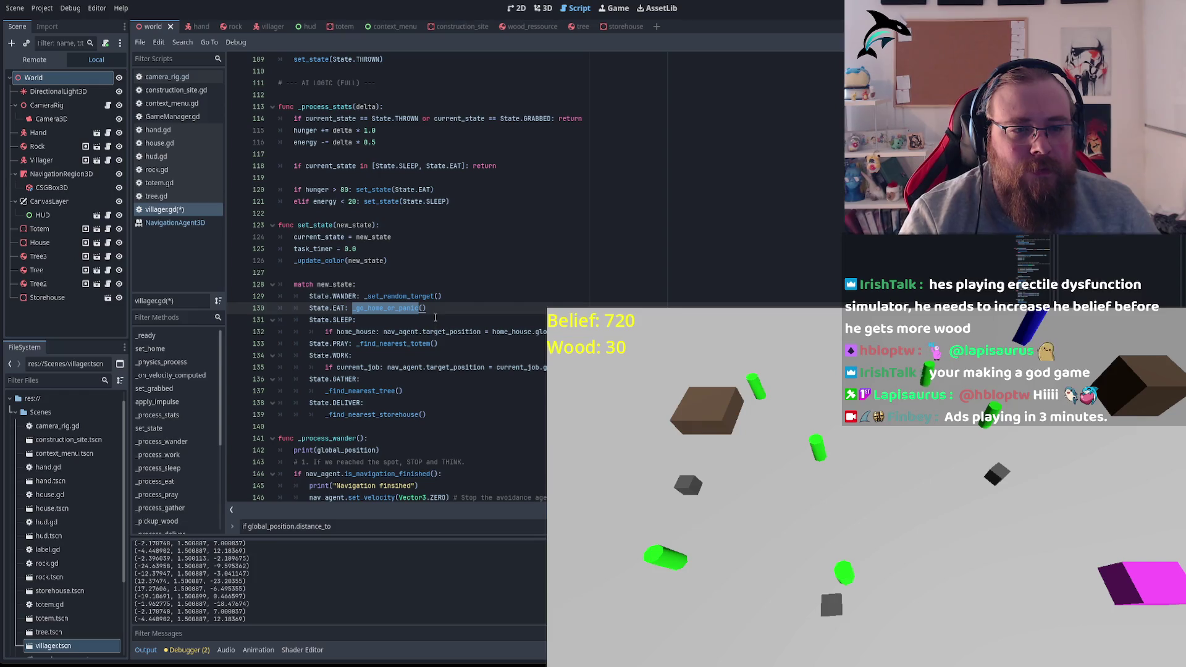
double_click(318, 189)
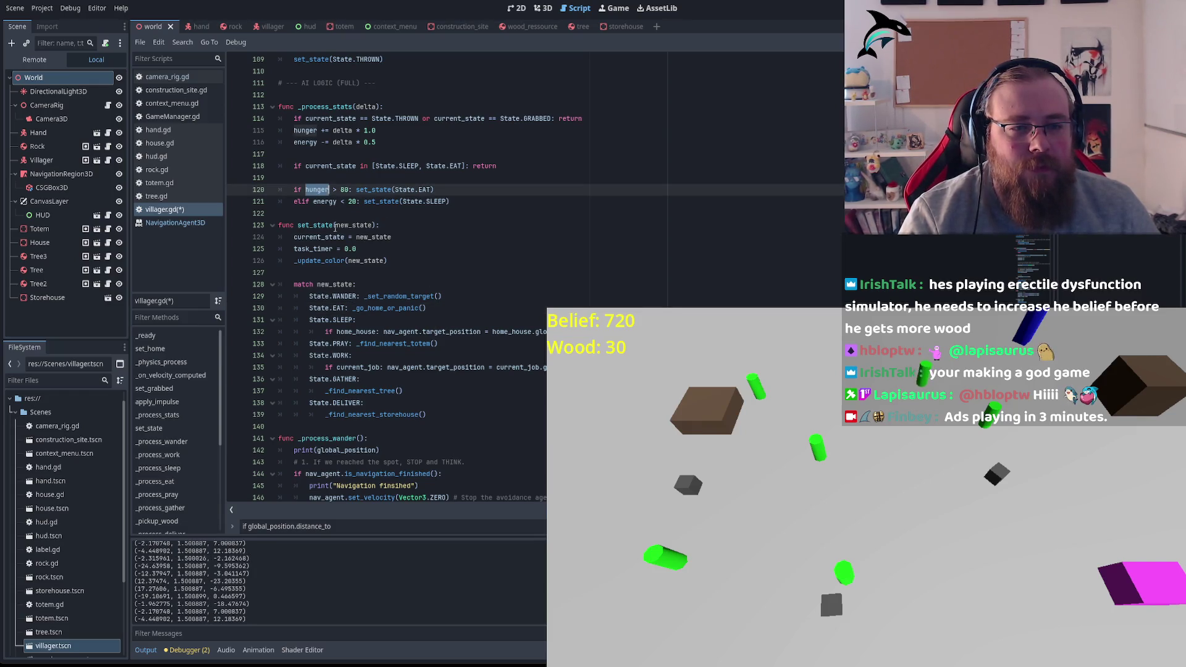
scroll(575, 253, up, 2)
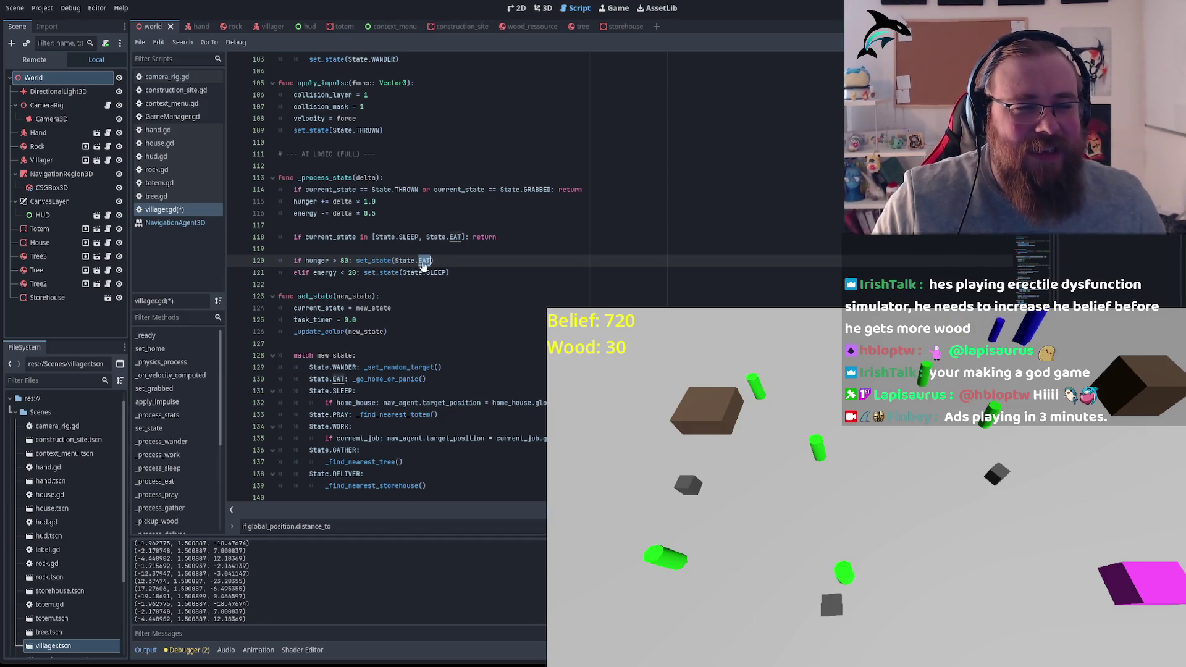
Step: Jump to the State enum definition, then search '_eat' to reach _process_eat
ctrl+click(424, 260)
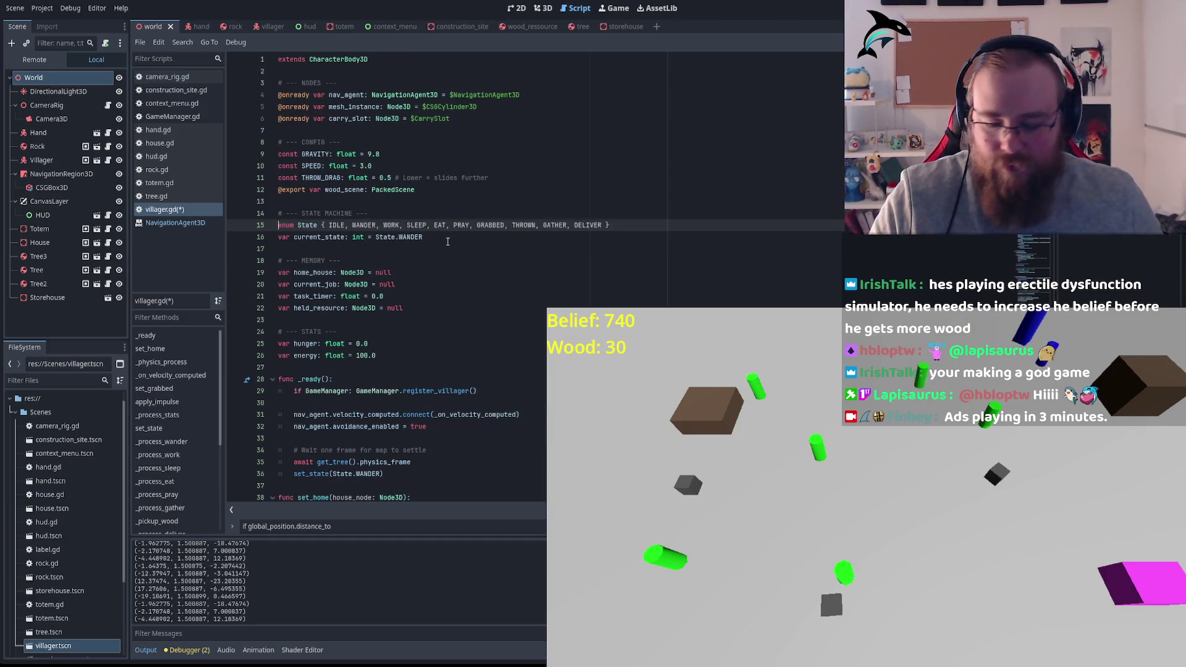
key(ctrl+f)
text(_eat)
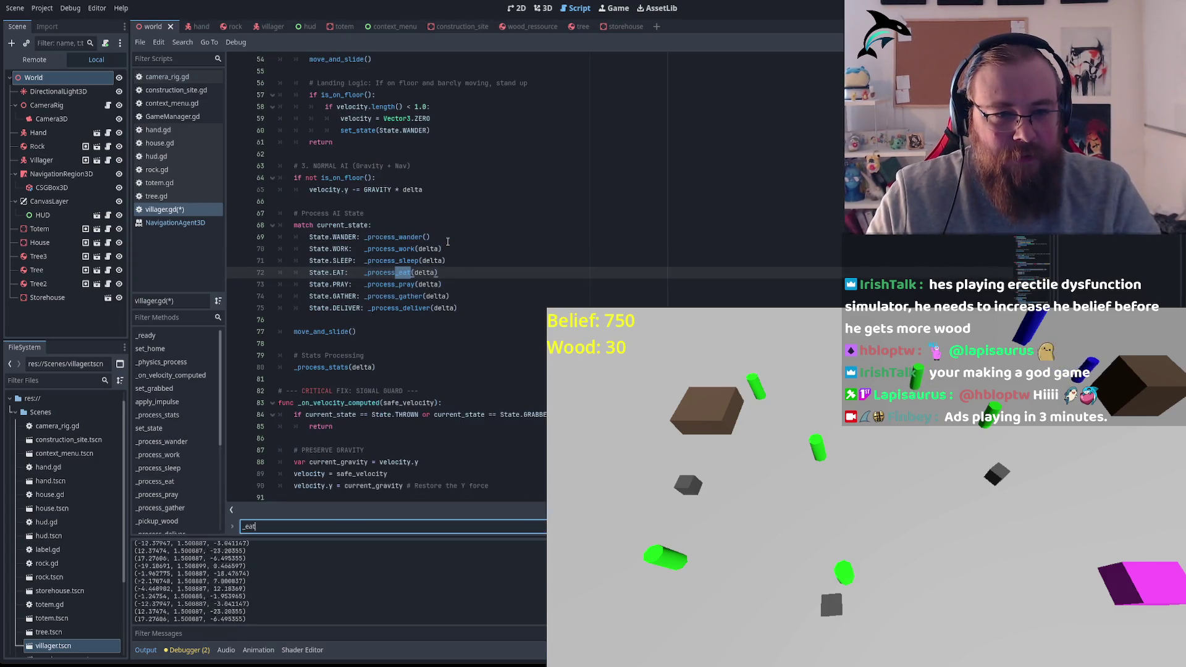
key(Return)
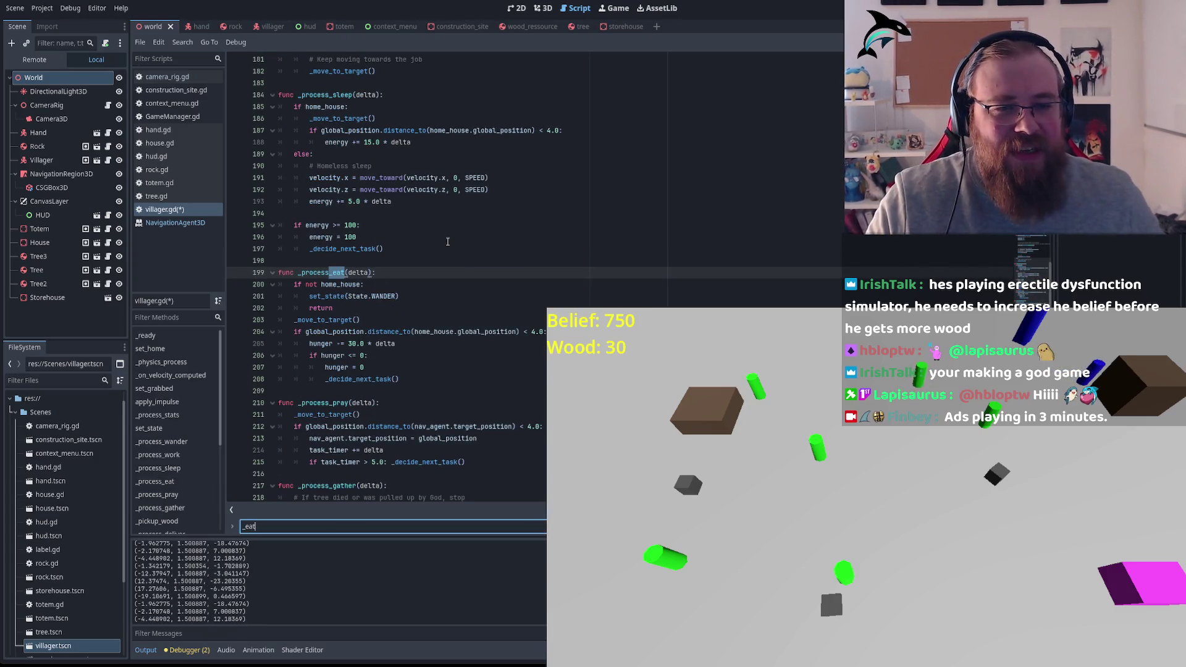
scroll(459, 235, down, 2)
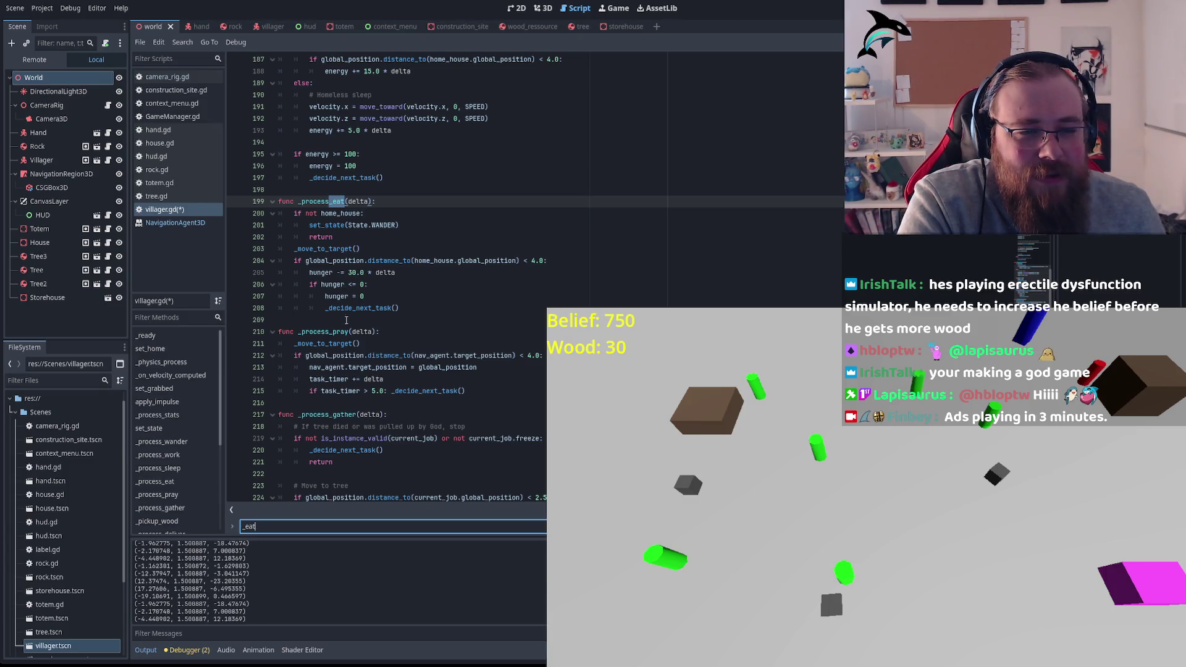
Step: Check the _decide_next_task call on line 208 and scroll down to _process_deliver
double_click(378, 307)
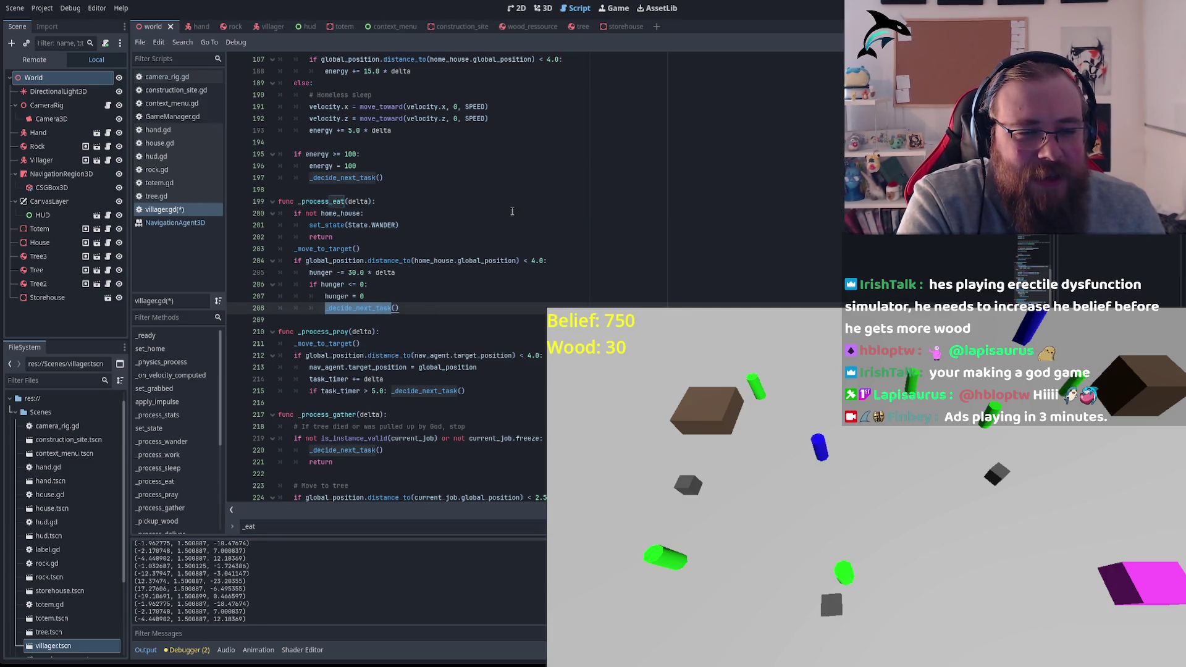
scroll(512, 211, down, 4)
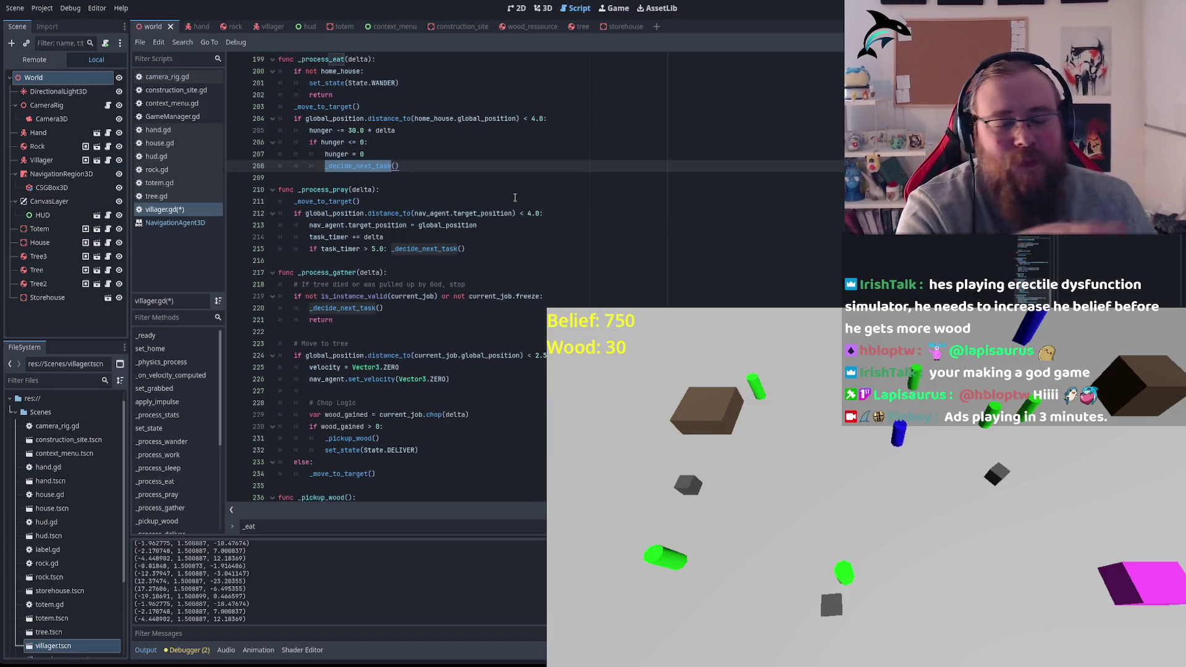
scroll(333, 195, down, 2)
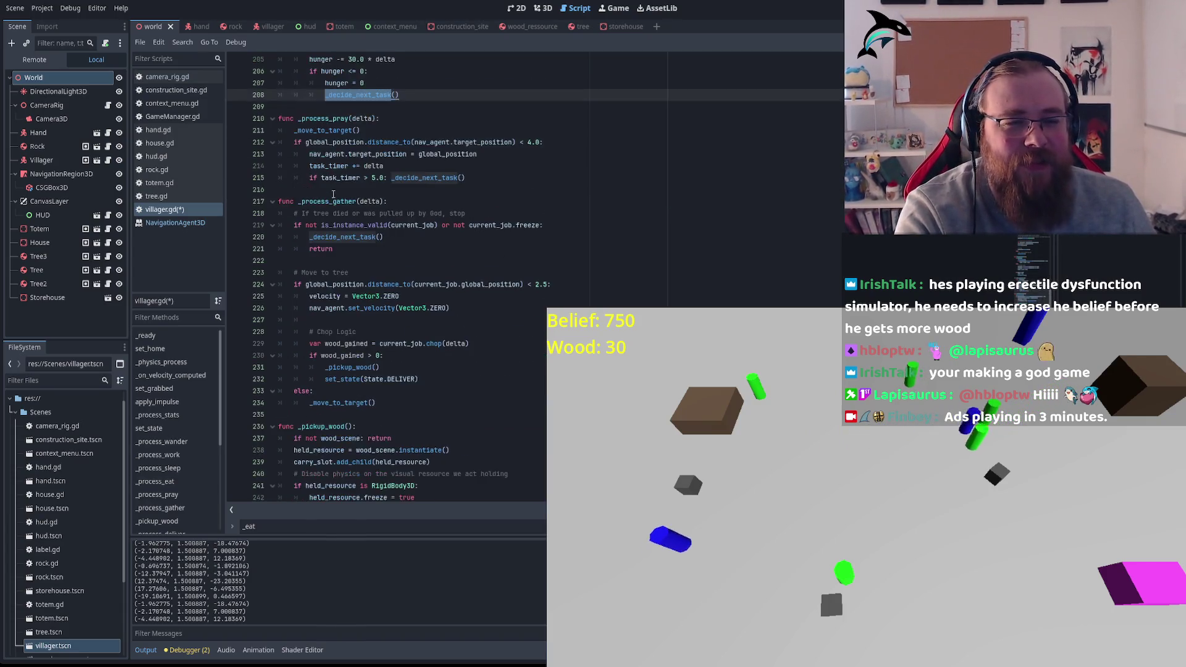
scroll(541, 228, down, 3)
scroll(541, 227, down, 5)
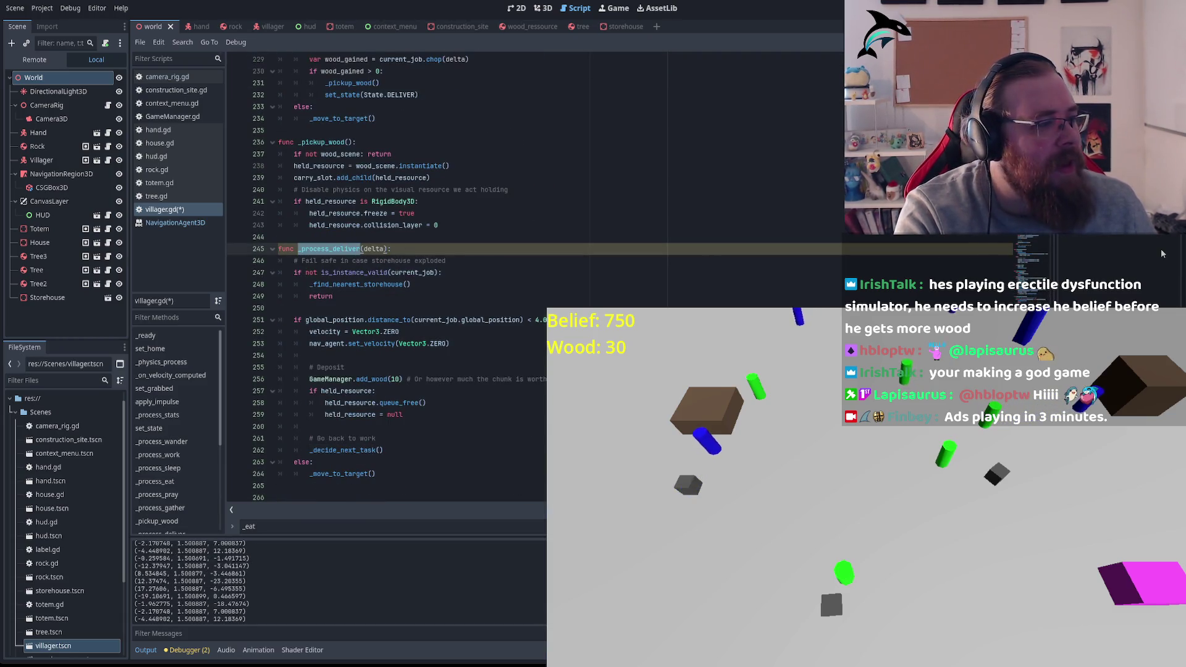
scroll(498, 287, down, 3)
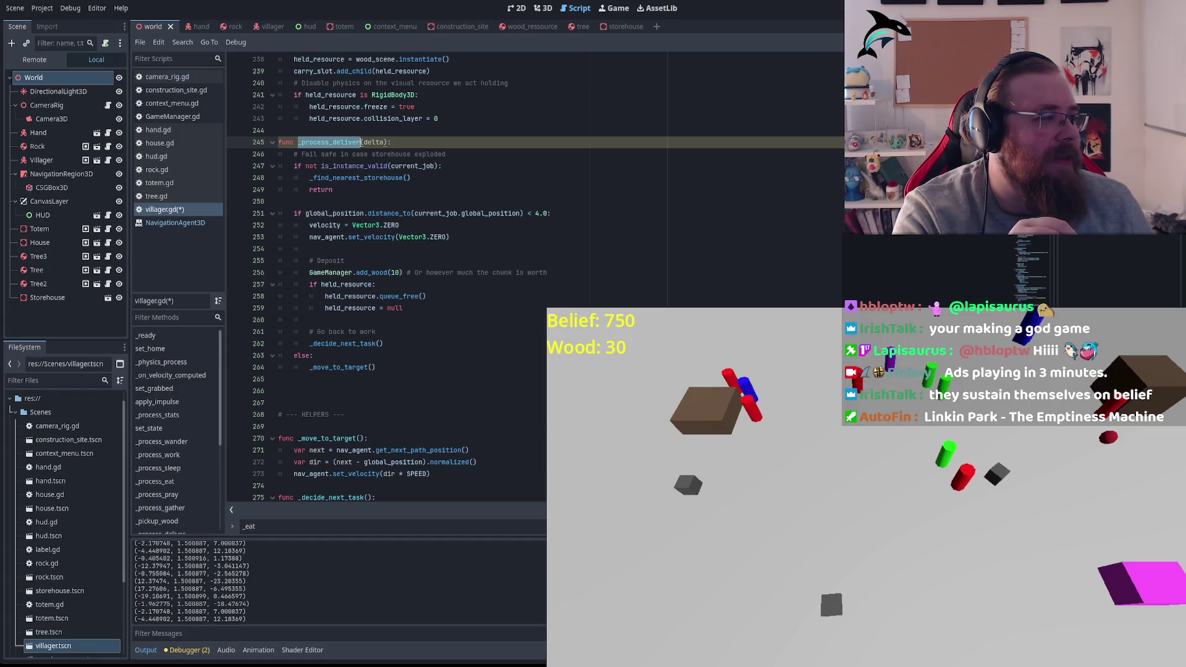
Step: Carry a red villager up and to the right across the map, then drag the green villager back
mouse_move(1081, 482)
mouse_down()
mouse_move(853, 520)
mouse_move(806, 446)
mouse_move(761, 425)
mouse_up()
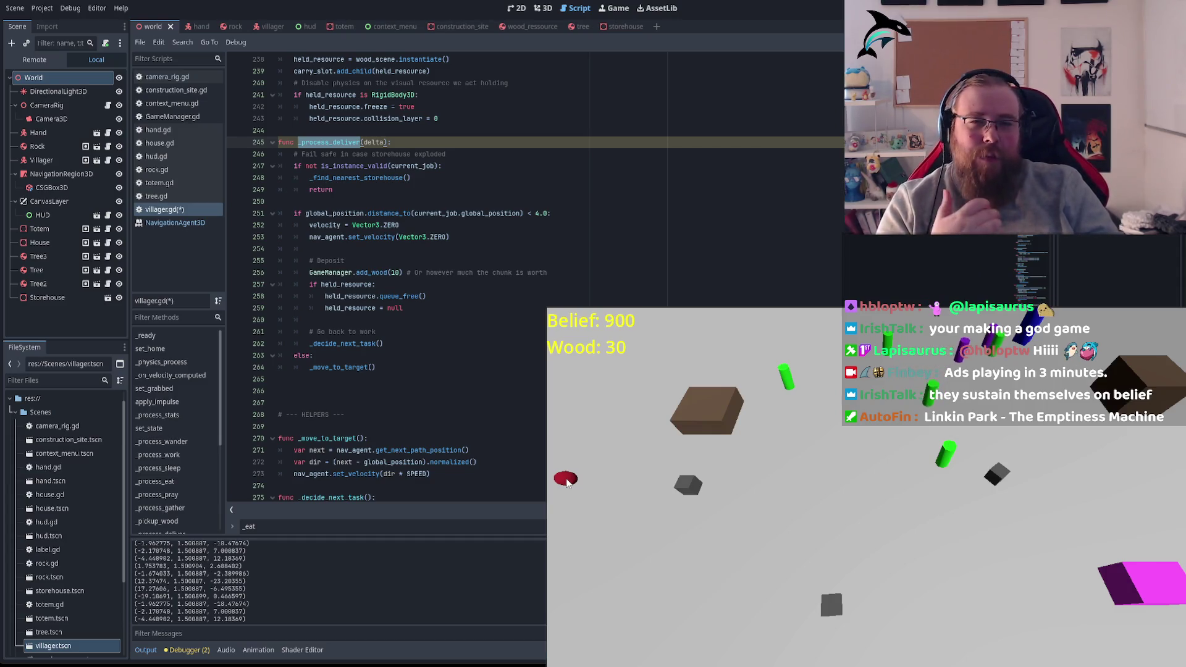
mouse_move(567, 482)
mouse_down()
mouse_move(592, 431)
mouse_move(698, 490)
mouse_move(784, 488)
mouse_move(810, 543)
mouse_move(847, 569)
mouse_move(831, 609)
mouse_move(805, 579)
mouse_move(789, 446)
mouse_move(1020, 492)
mouse_move(966, 534)
mouse_move(941, 493)
mouse_up()
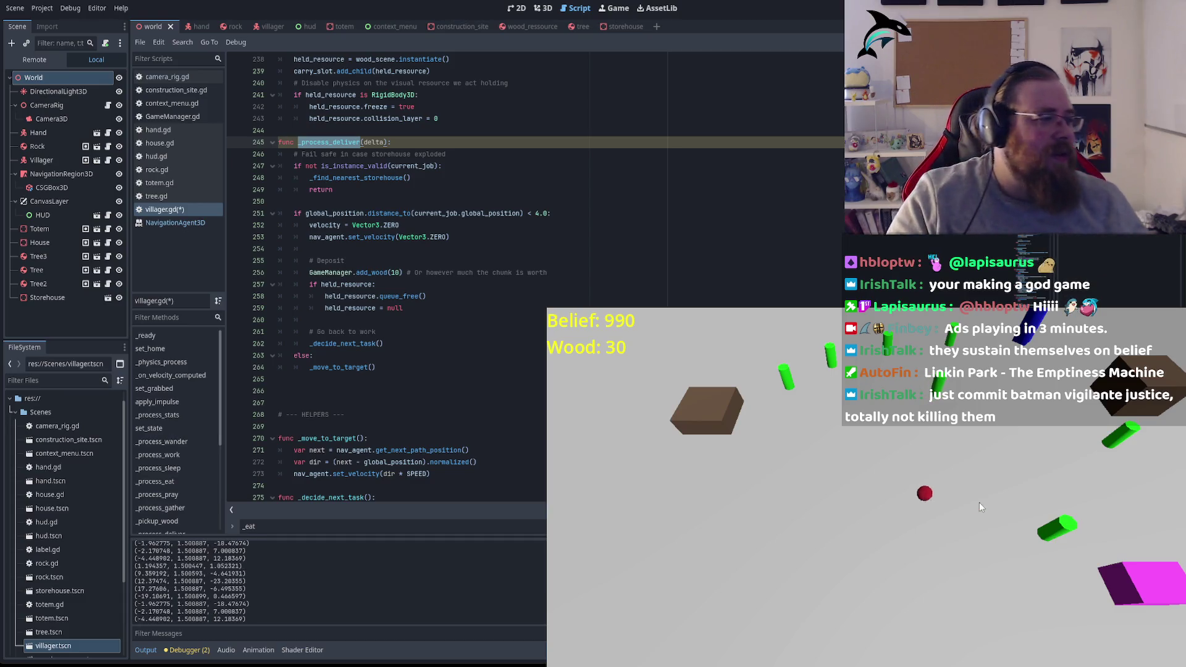
mouse_move(1047, 522)
mouse_down()
mouse_move(965, 486)
mouse_move(943, 491)
mouse_move(982, 496)
mouse_move(970, 489)
mouse_move(924, 537)
mouse_move(885, 538)
mouse_up()
Step: Orbit the game camera and nudge red villagers around while Belief reaches 1030 and Wood stays 30
key(q)
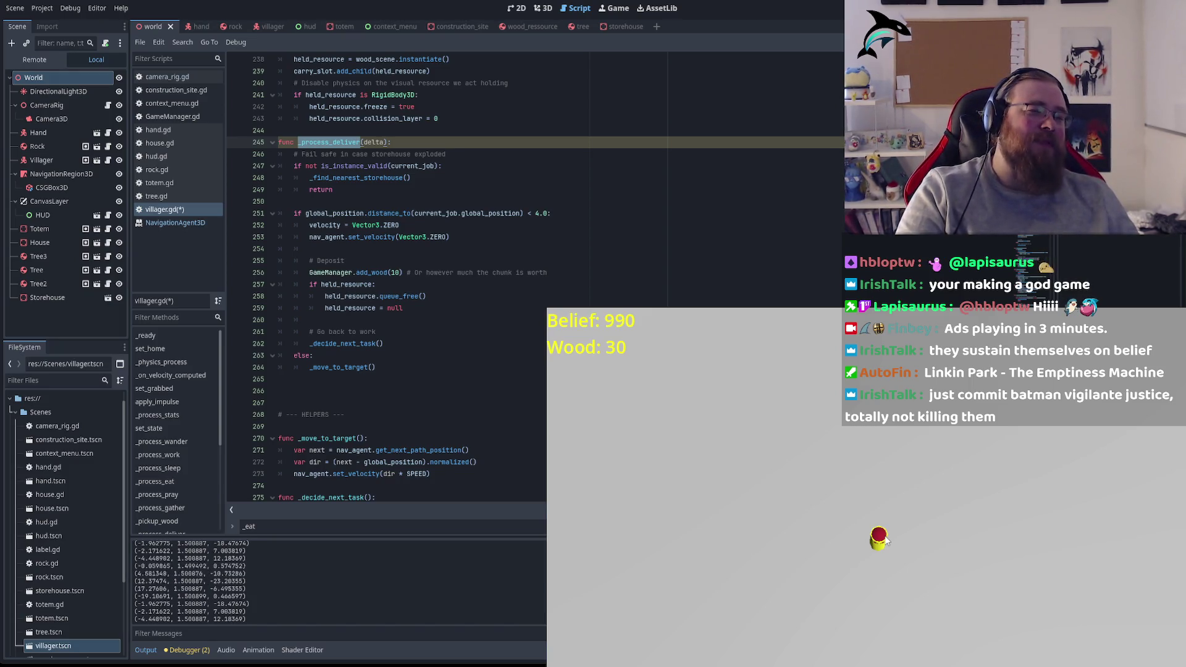
drag(886, 542, 883, 505)
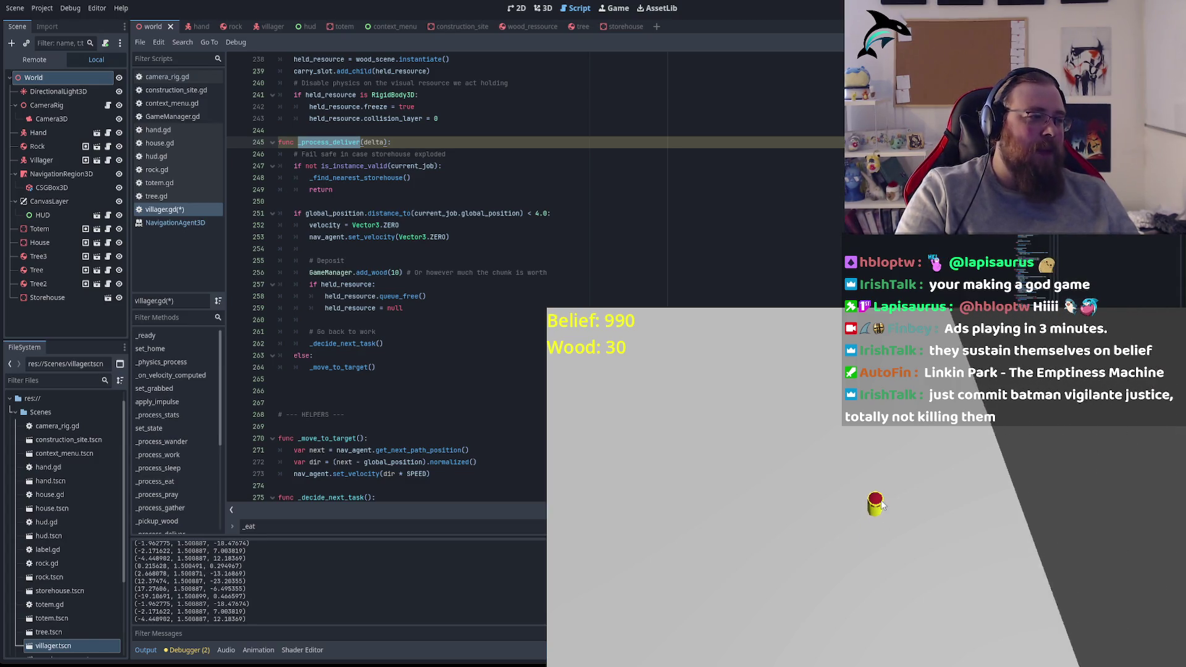
drag(883, 506, 868, 514)
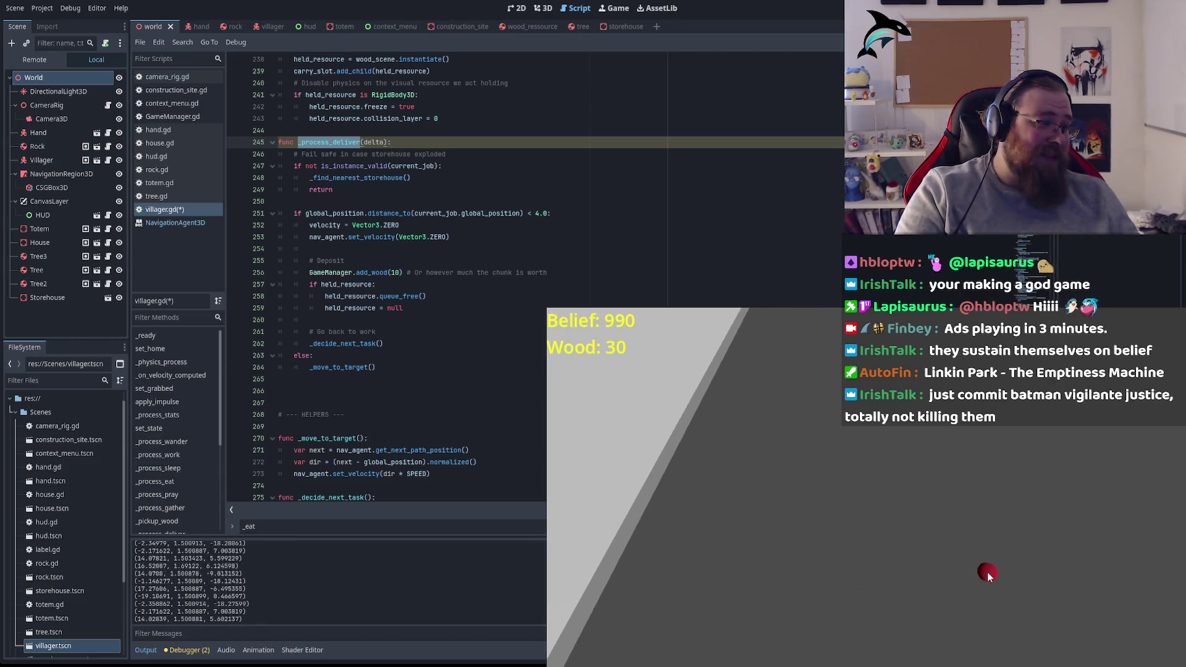
mouse_move(987, 573)
mouse_down()
mouse_move(959, 585)
mouse_move(967, 550)
mouse_move(996, 530)
mouse_up()
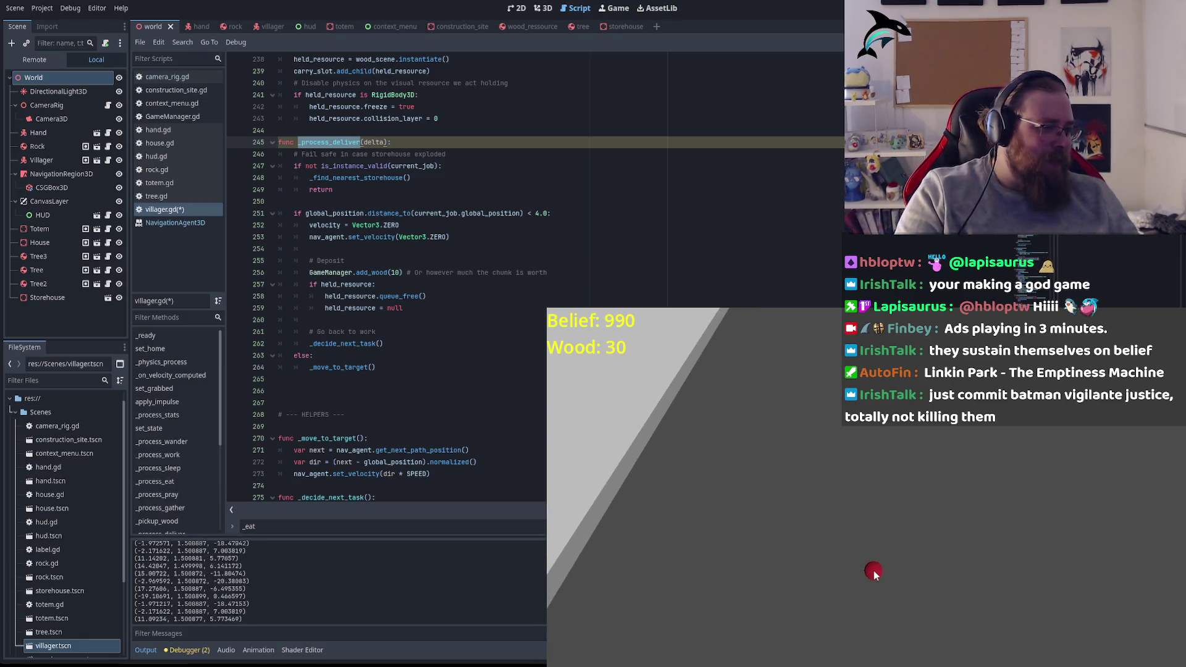
drag(873, 571, 831, 513)
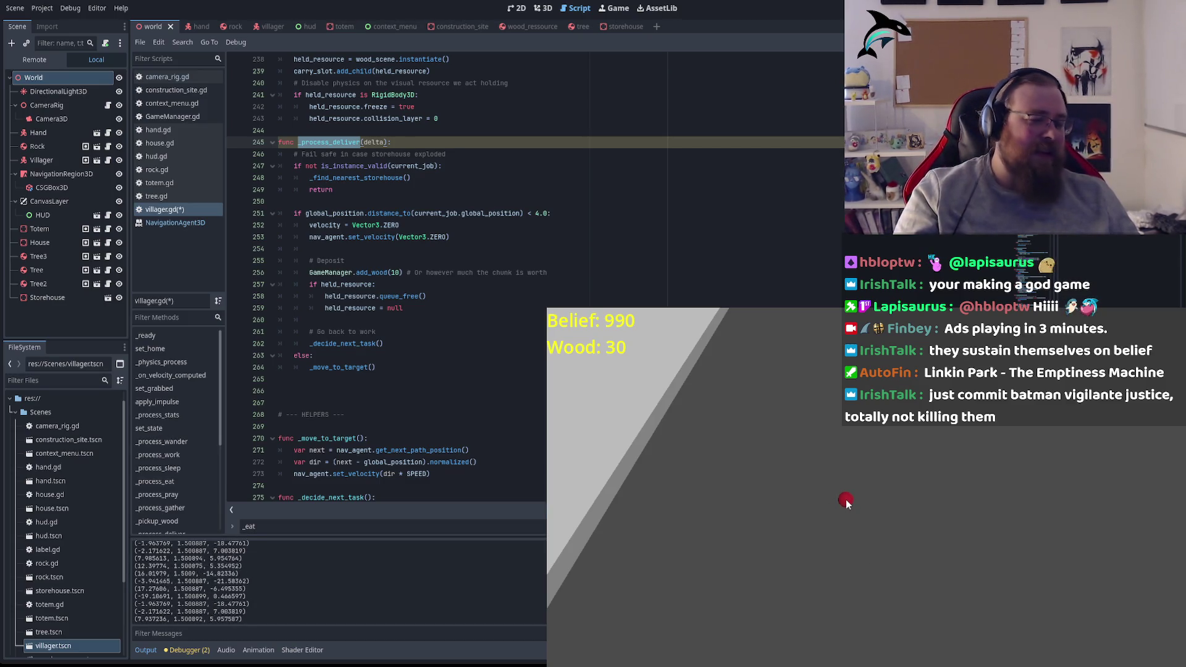
mouse_move(847, 499)
mouse_down()
mouse_move(903, 540)
mouse_move(990, 502)
mouse_move(864, 482)
mouse_up()
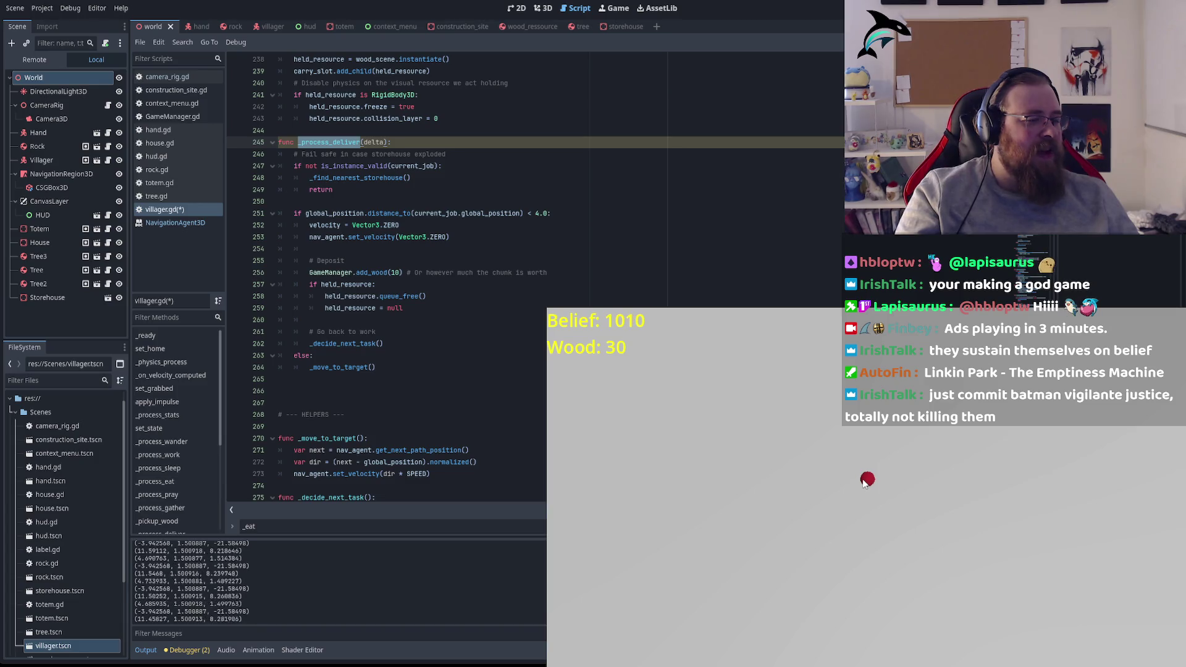
Step: Pan the game camera back and forth across the world with the WASD keys
key(a)
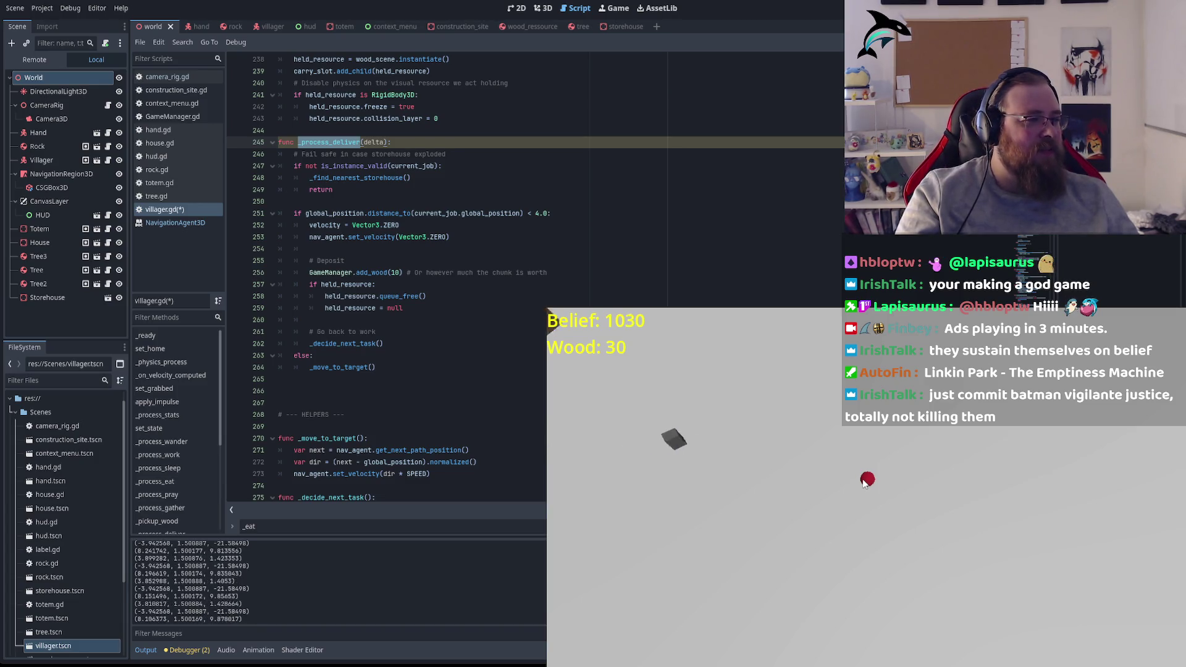
key(a)
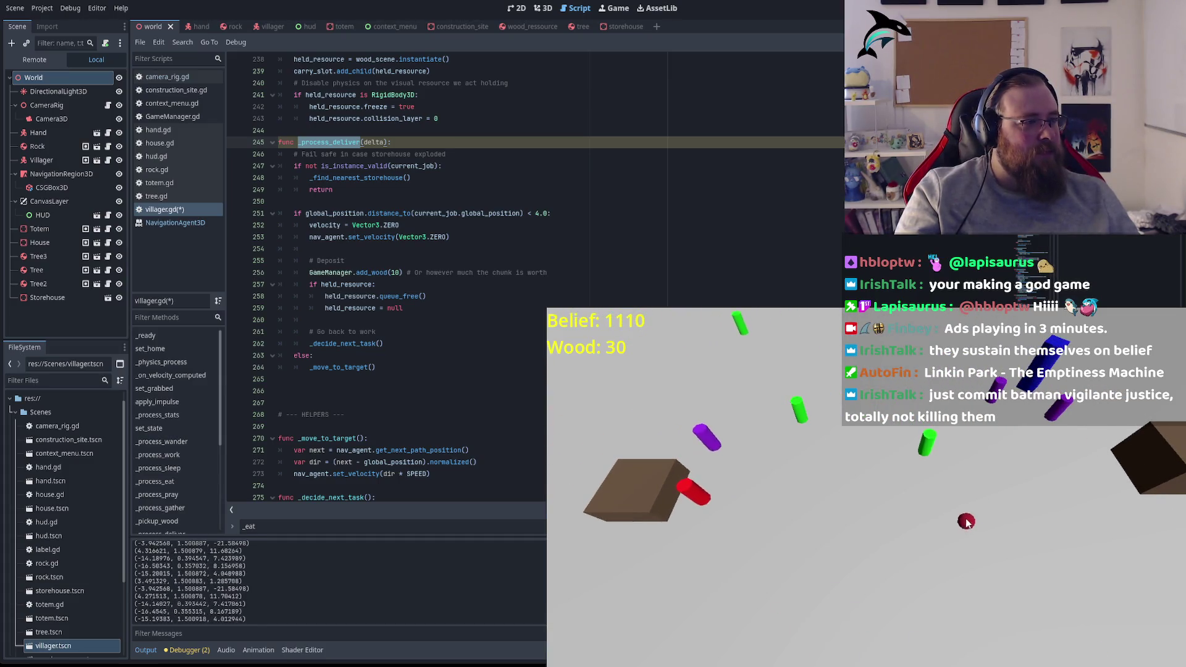
key(w)
key(s)
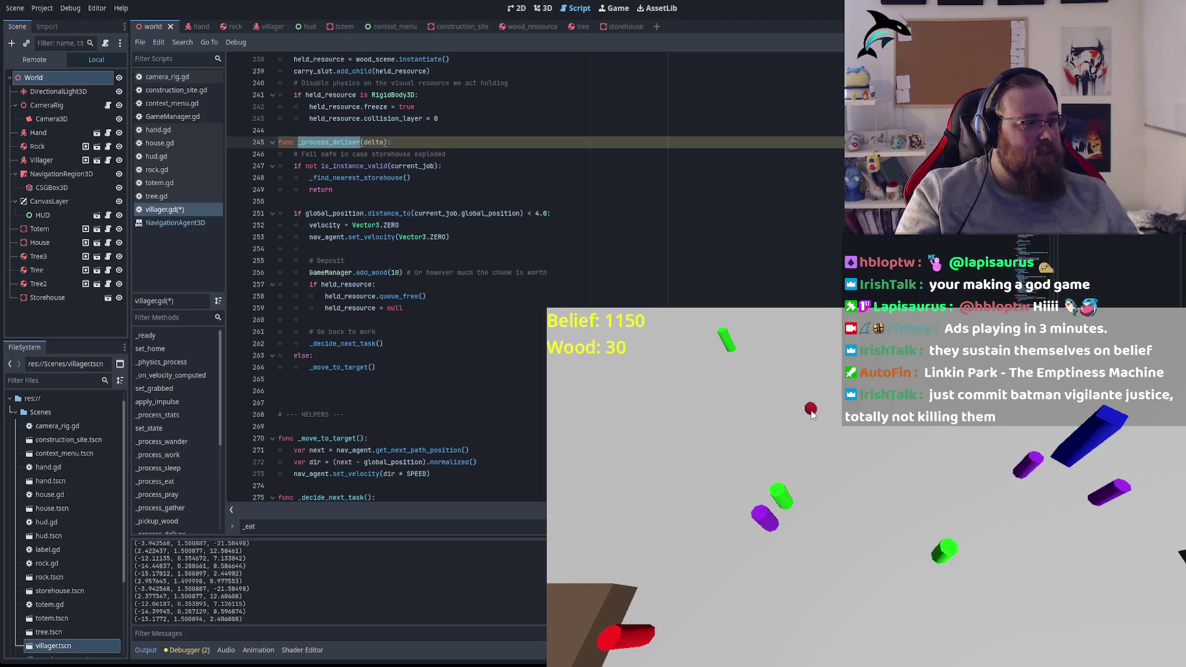
key(s)
key(s)
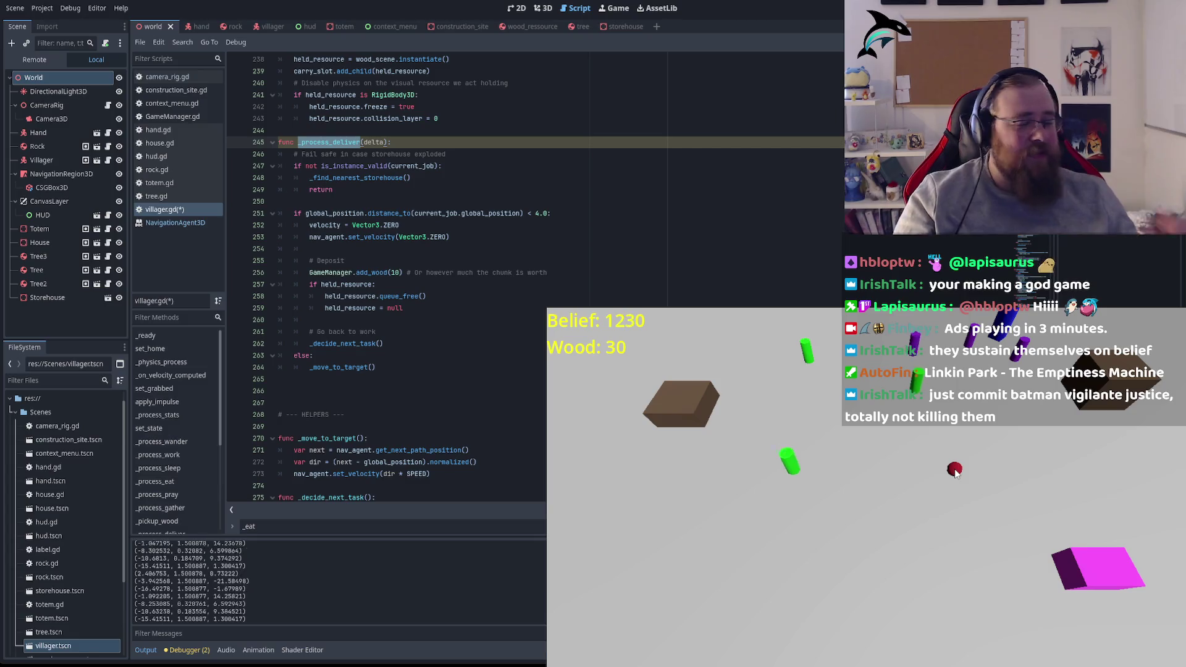
key(w)
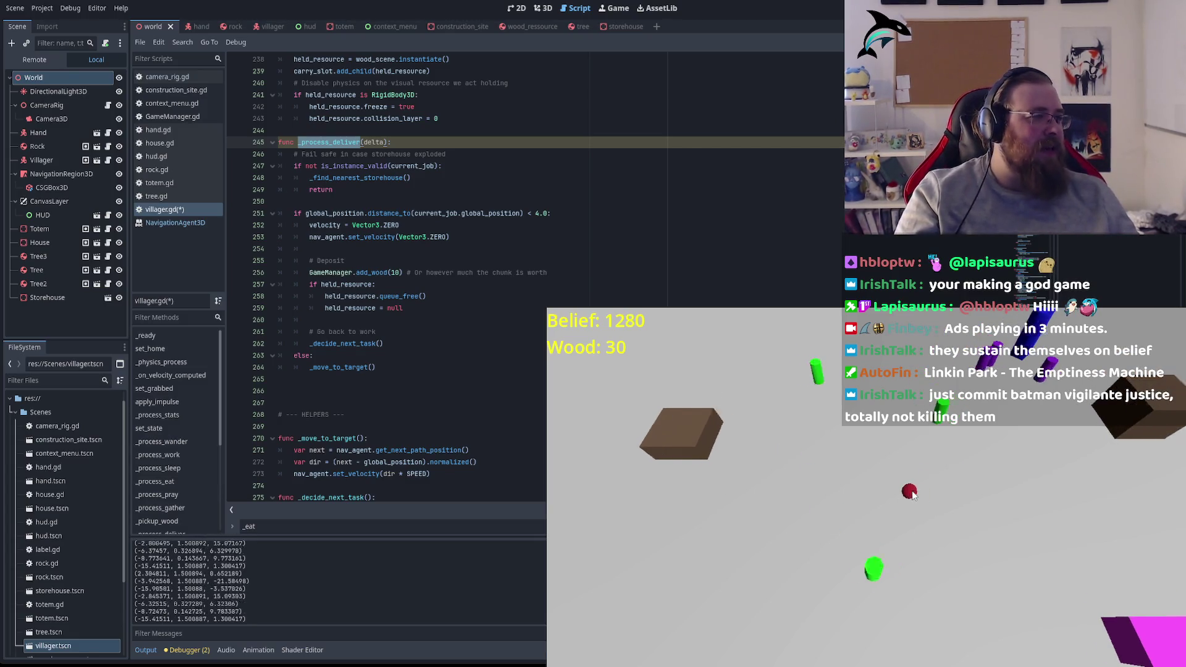
key(w)
key(s)
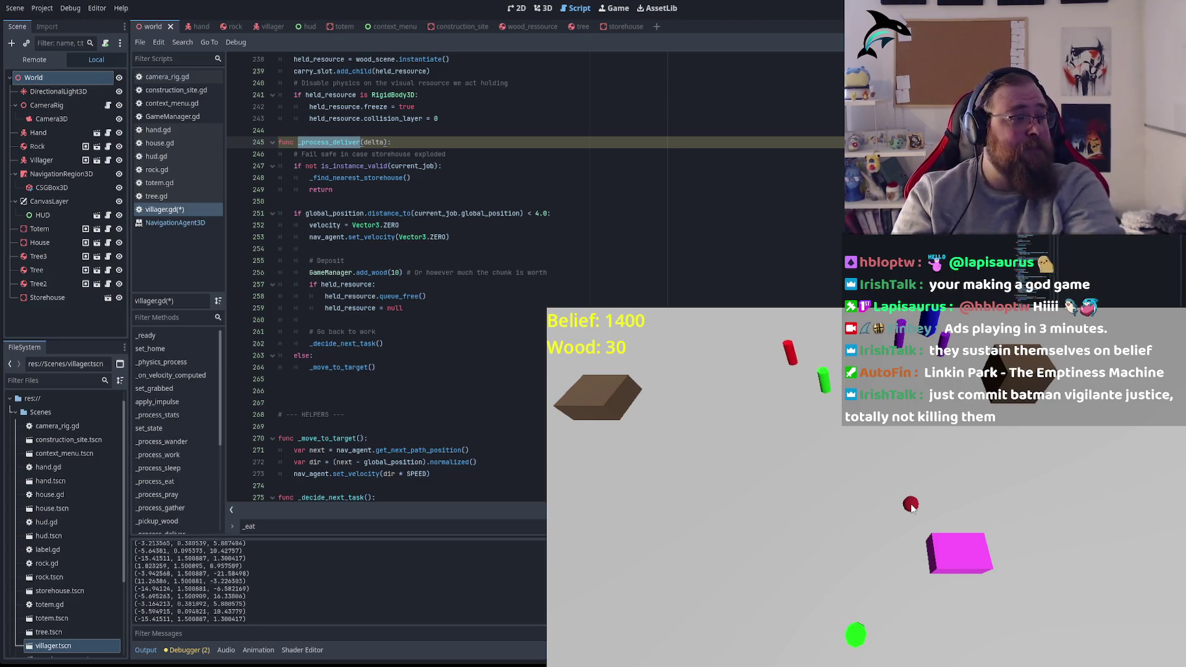
key(w)
key(w)
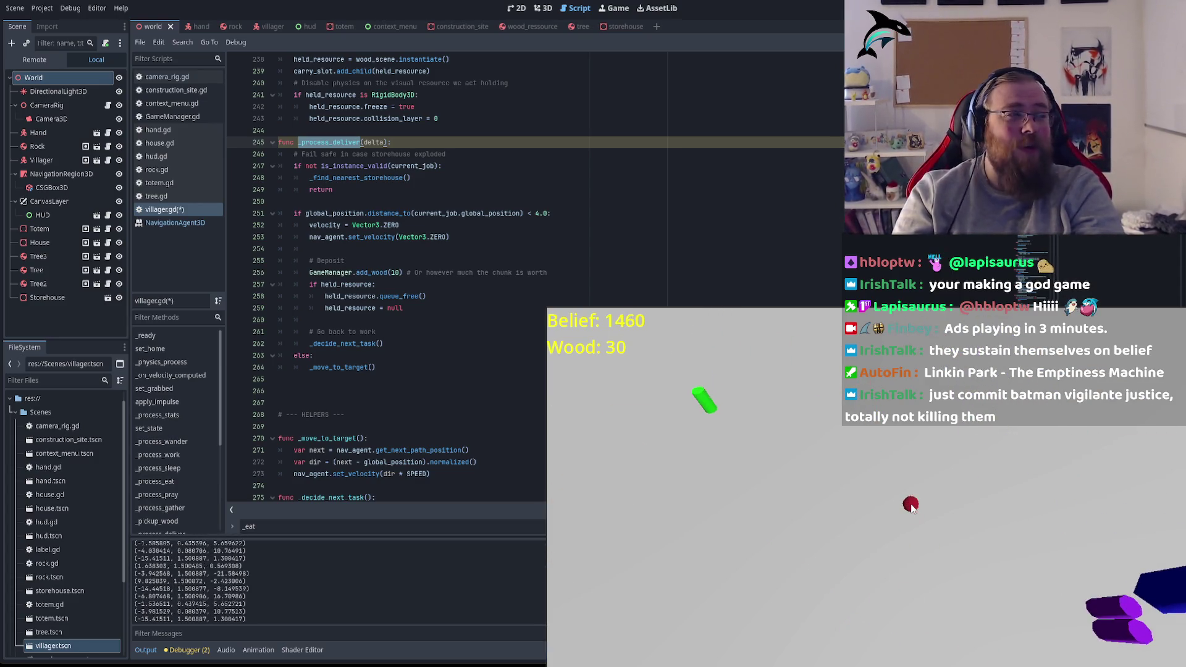
key(s)
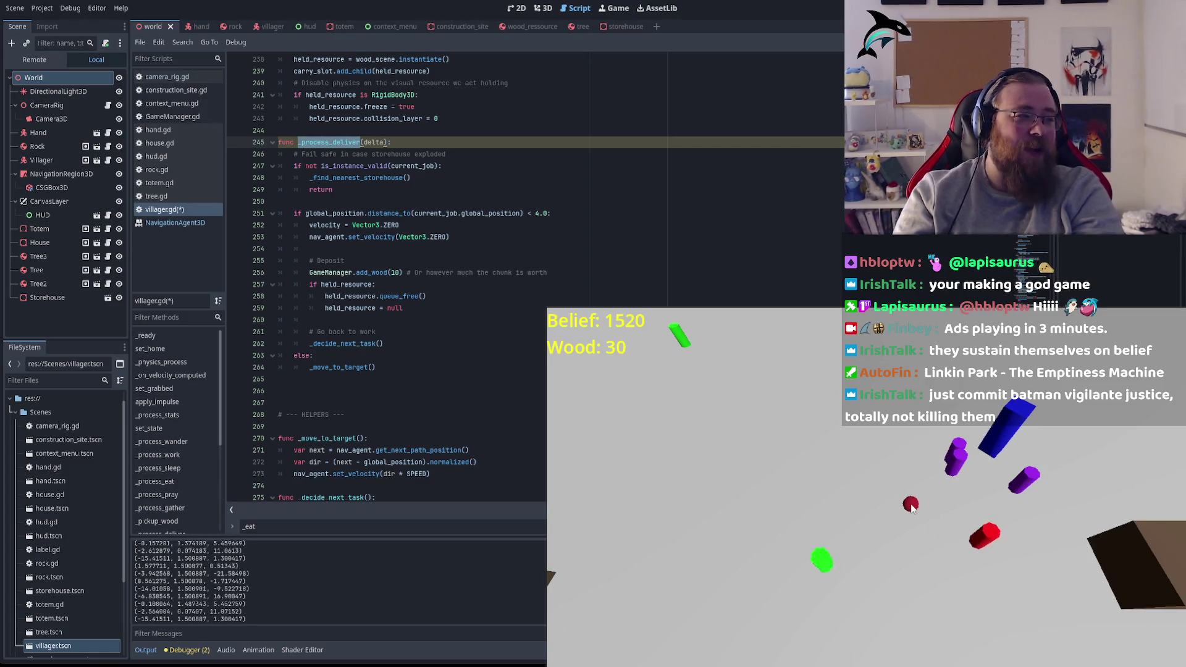
key(s)
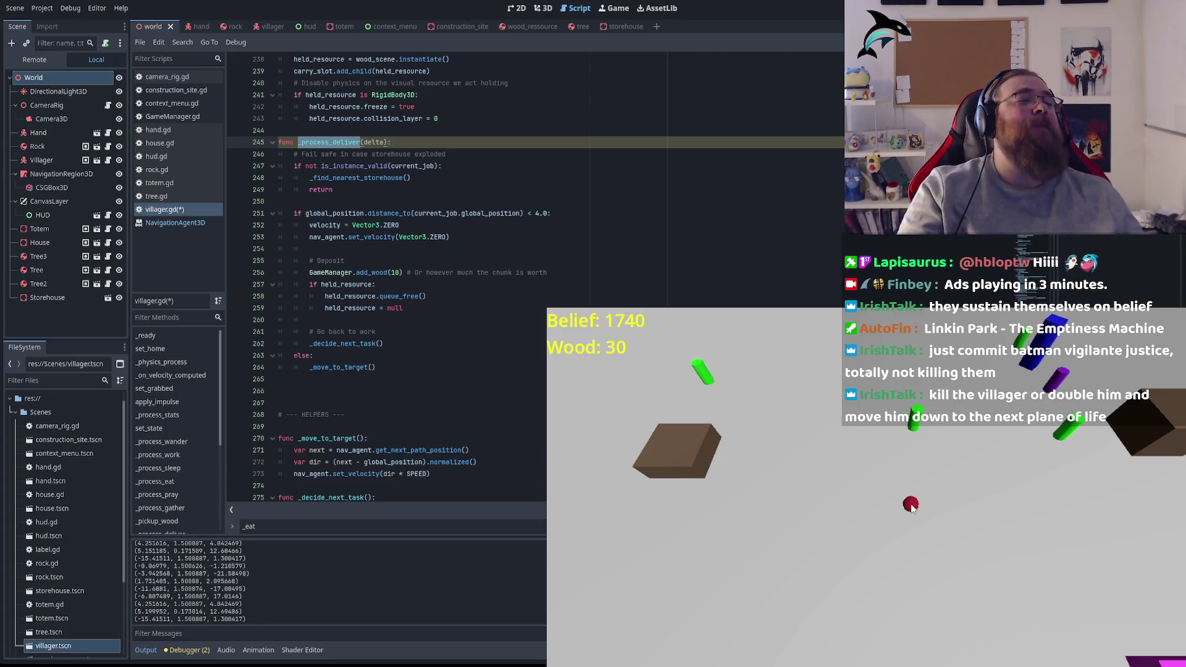
key(w)
key(s)
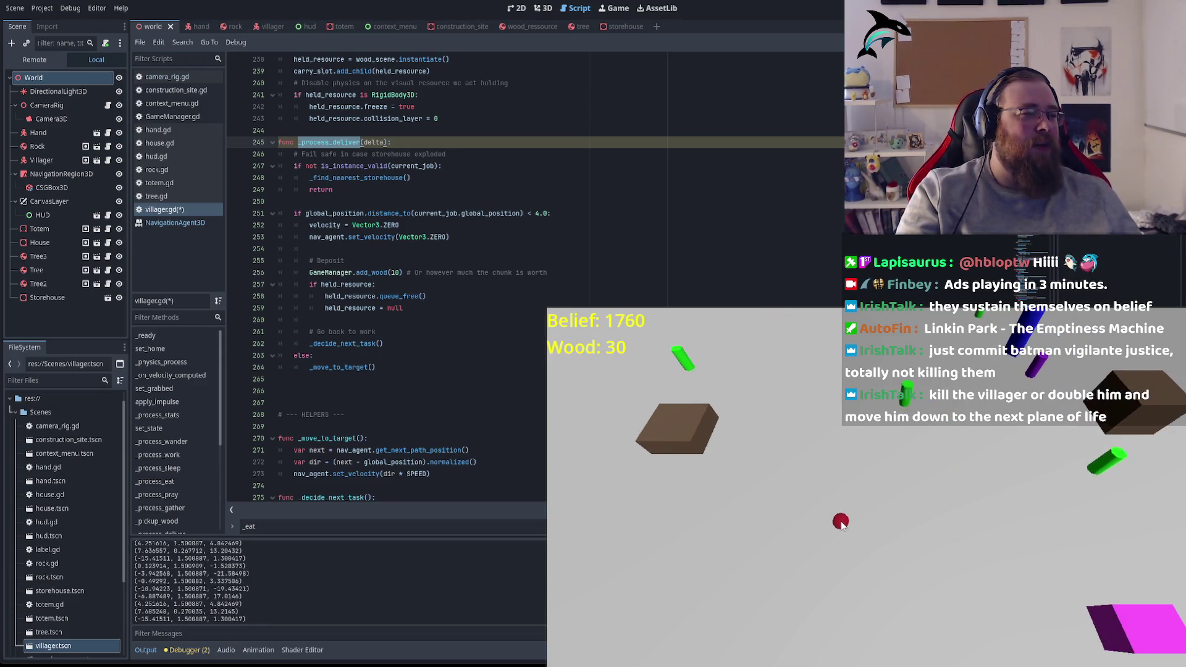
Step: Pan once more, then jump to the next '_eat' match, _process_eat, in villager.gd
key(d)
key(s)
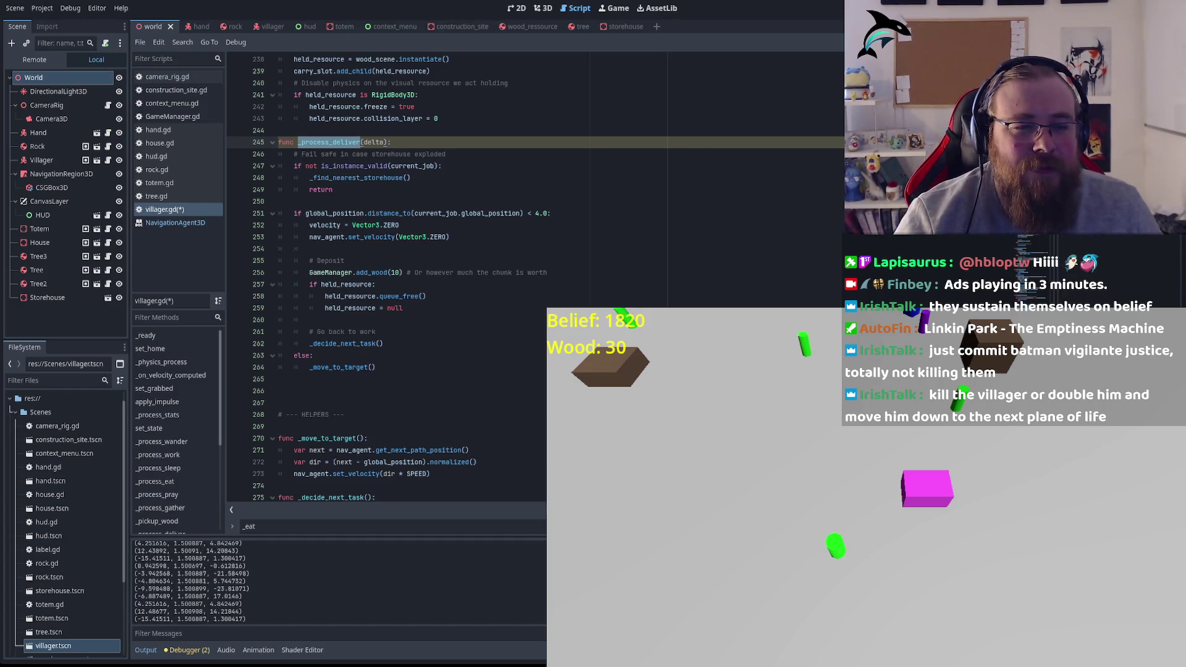
key(Return)
key(Return)
key(Return)
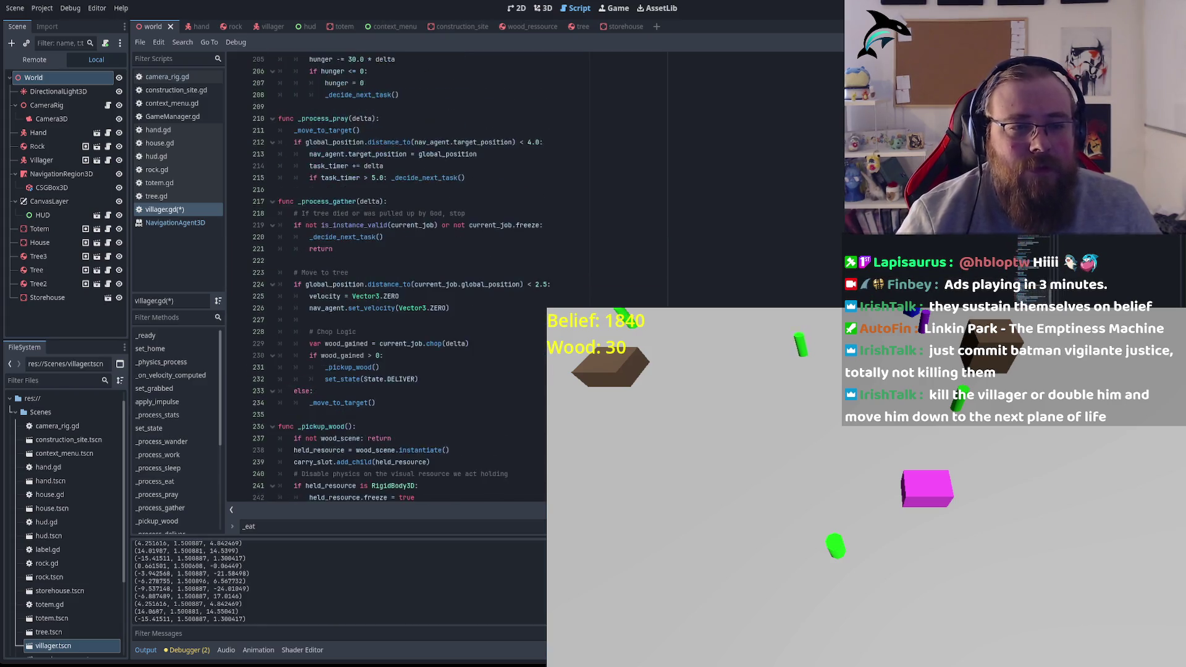
scroll(473, 218, up, 4)
Step: Search the script for 'process_wander' to reach the _process_wander function
click(473, 218)
key(ctrl+f)
text(p5)
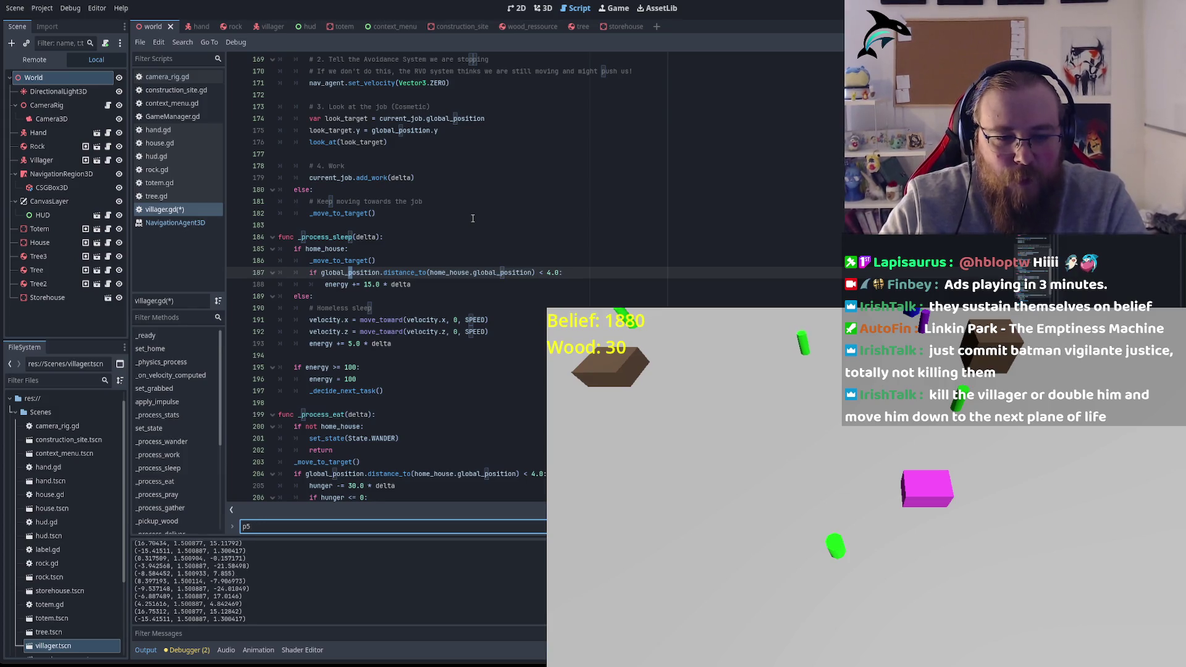
text(roroces_wa)
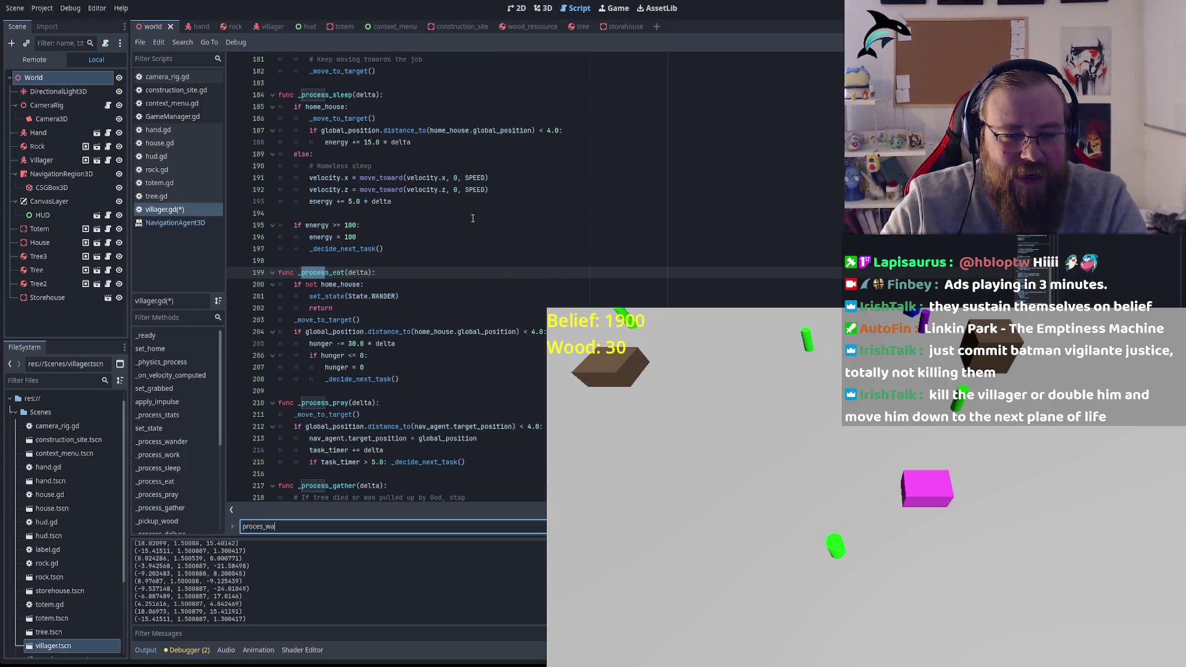
key(BackSpace)
key(BackSpace)
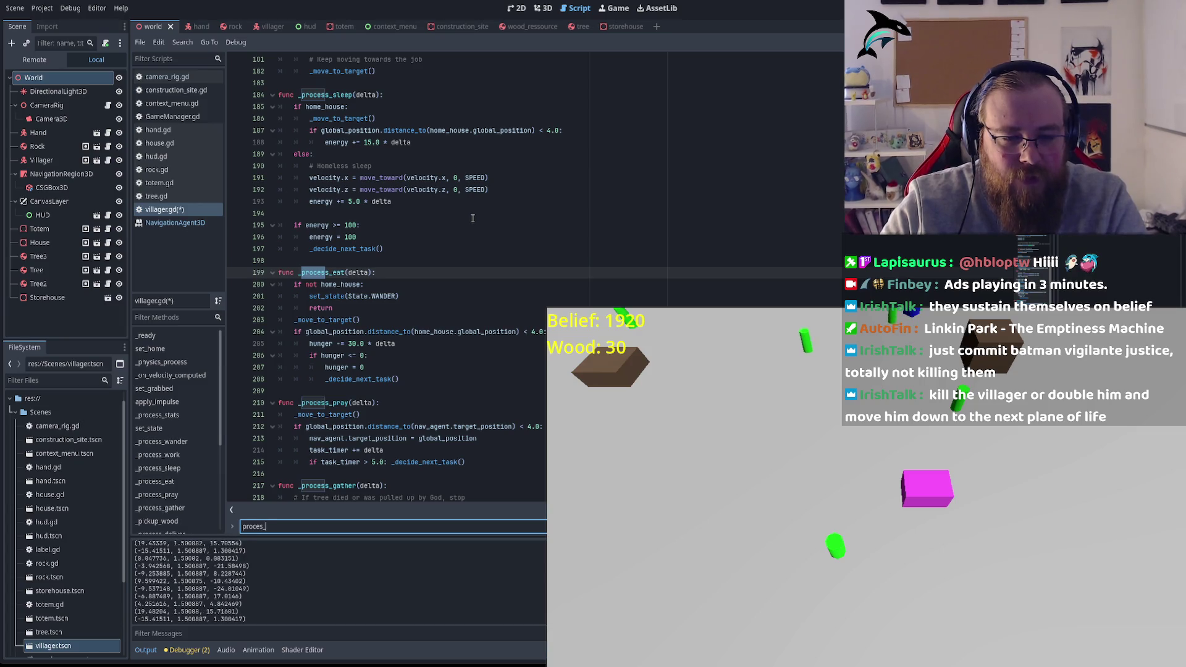
text(s)
key(BackSpace)
key(BackSpace)
text(s_wand)
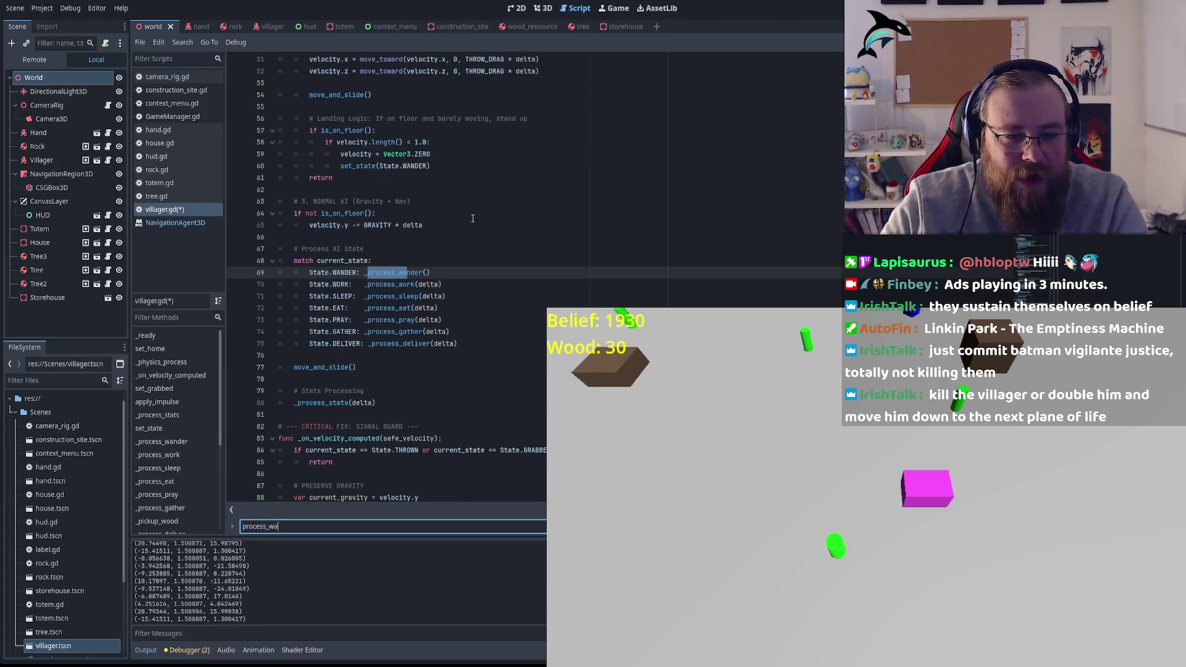
text(er)
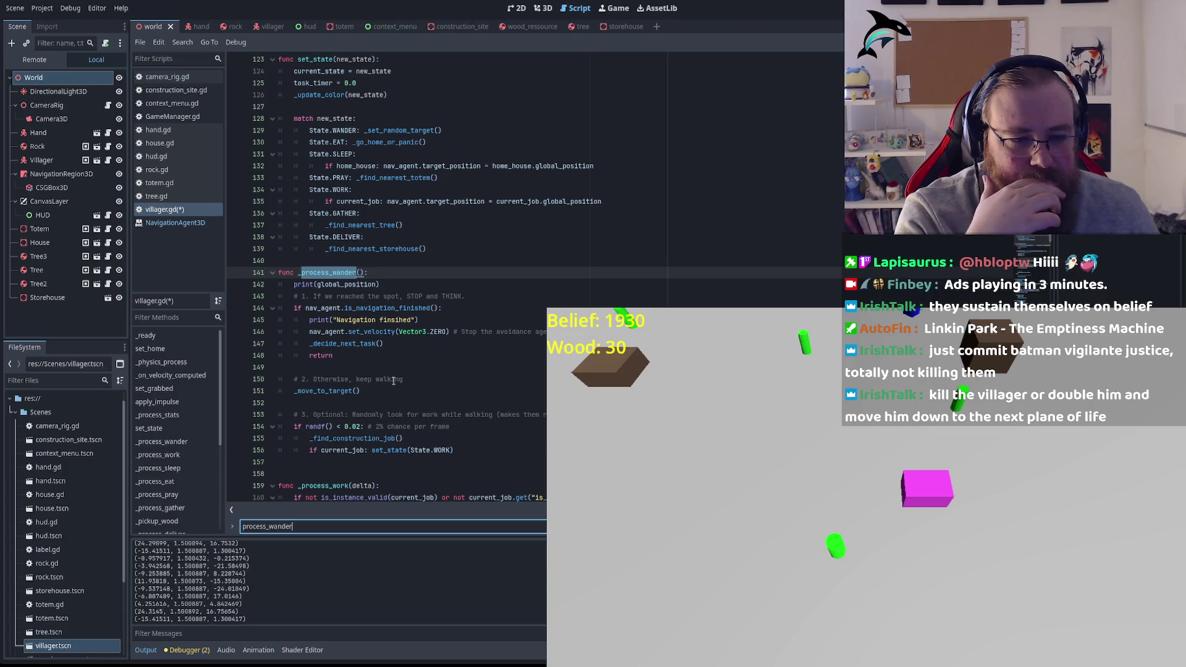
click(477, 304)
Step: Review the navigation-finished check, _move_to_target(), _find_construction_job and set_state on lines 144–156
click(345, 361)
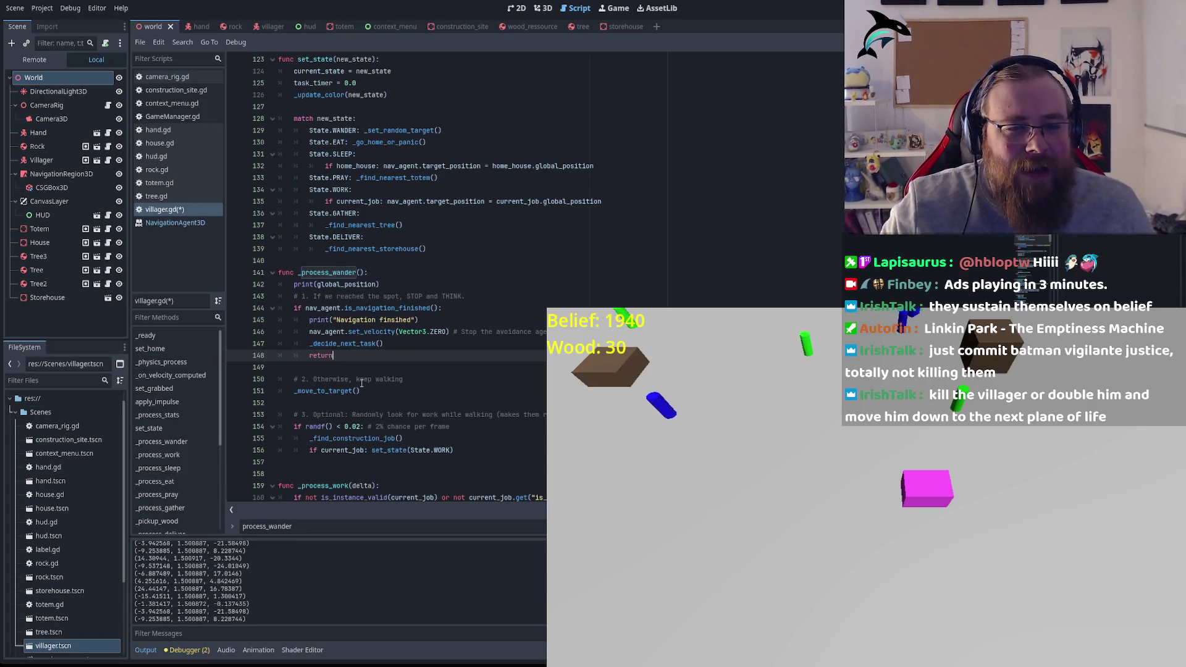
double_click(321, 307)
drag(373, 311, 454, 308)
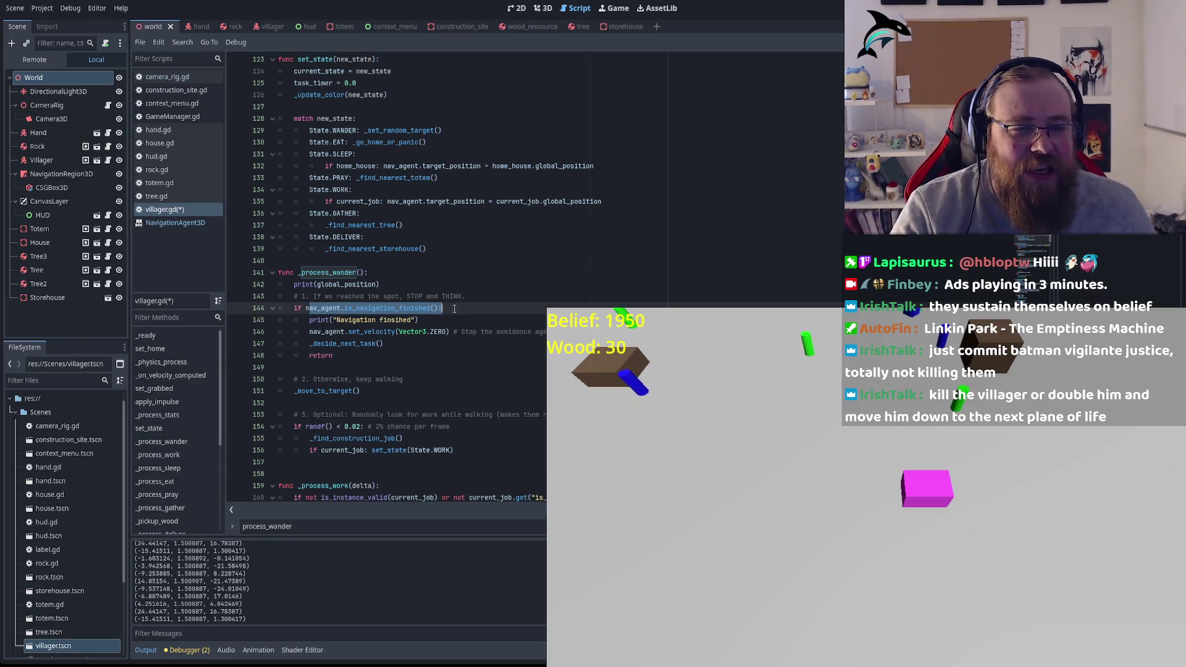
drag(294, 391, 427, 393)
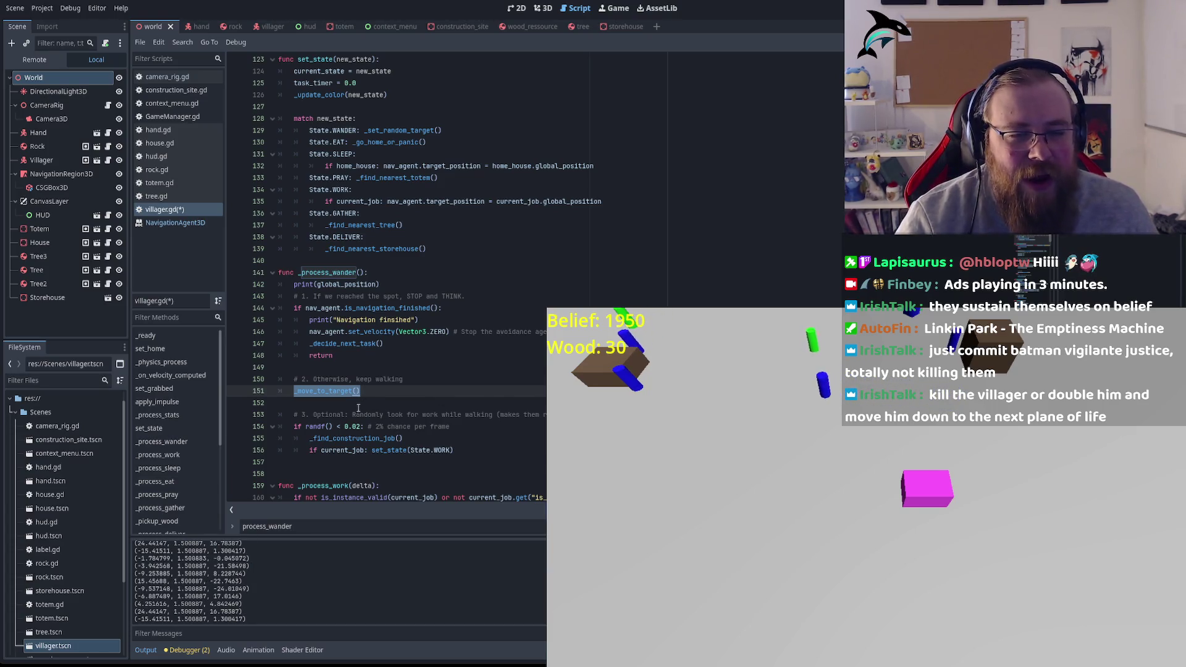
click(350, 431)
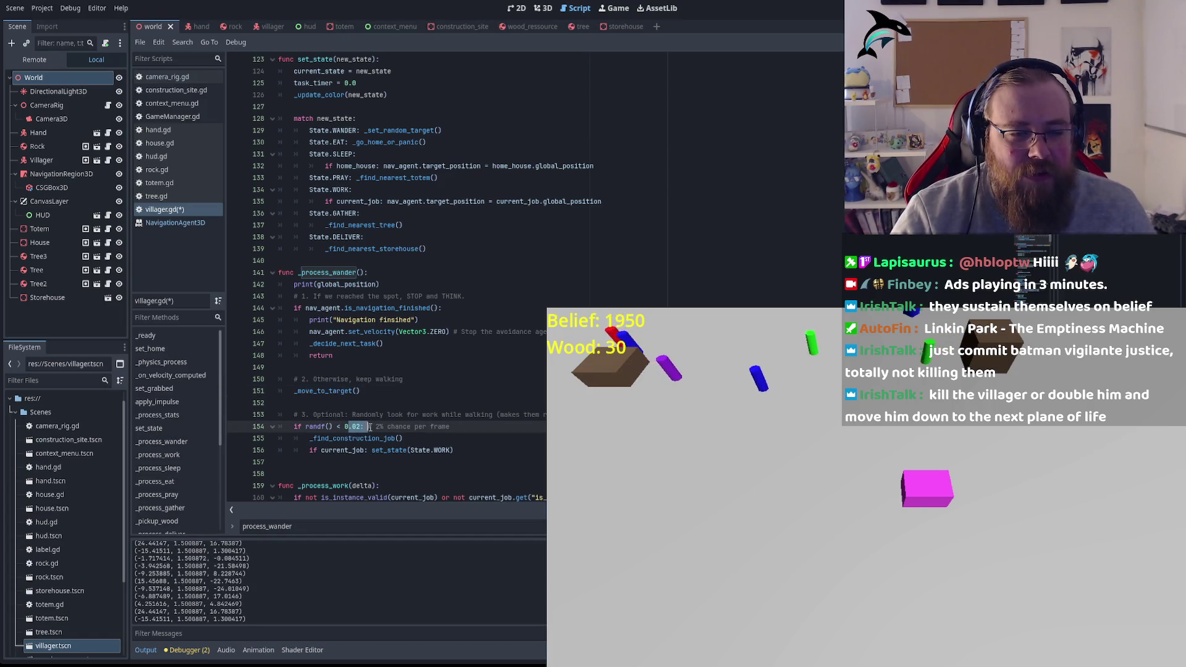
double_click(353, 439)
click(354, 450)
double_click(390, 451)
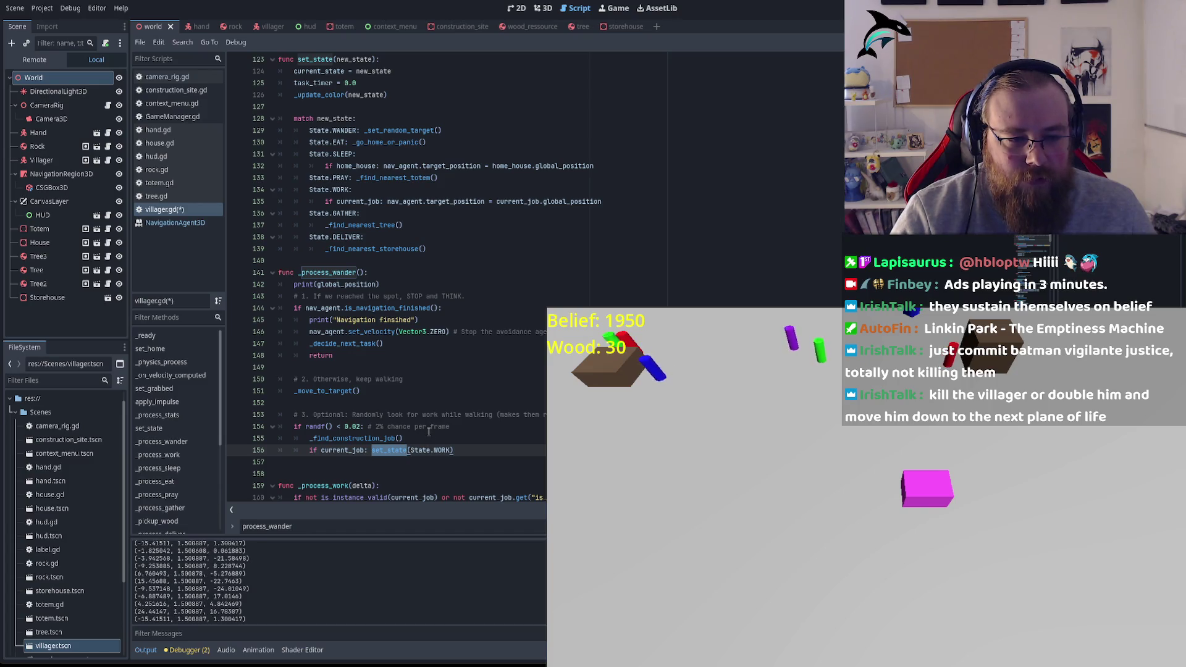
scroll(429, 431, down, 3)
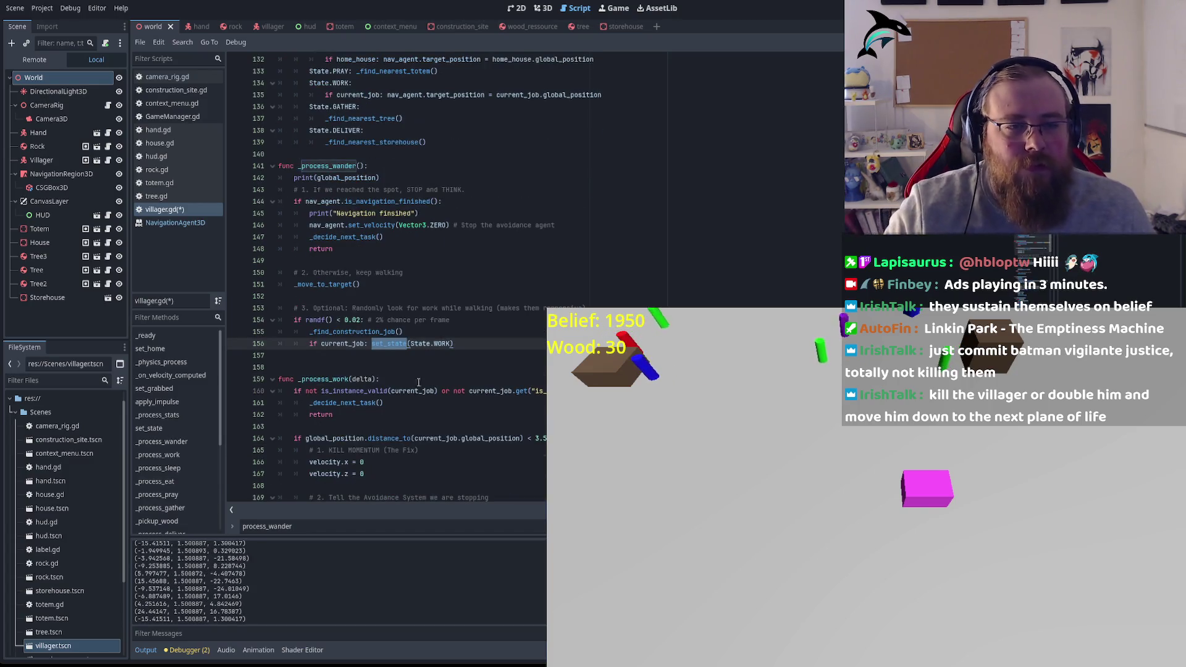
Step: Paste an if distance_to(current_job) < 3.5 block zeroing velocity.x and velocity.z after line 148's return
mouse_move(294, 201)
mouse_down()
mouse_move(371, 213)
mouse_move(363, 242)
mouse_up()
click(353, 249)
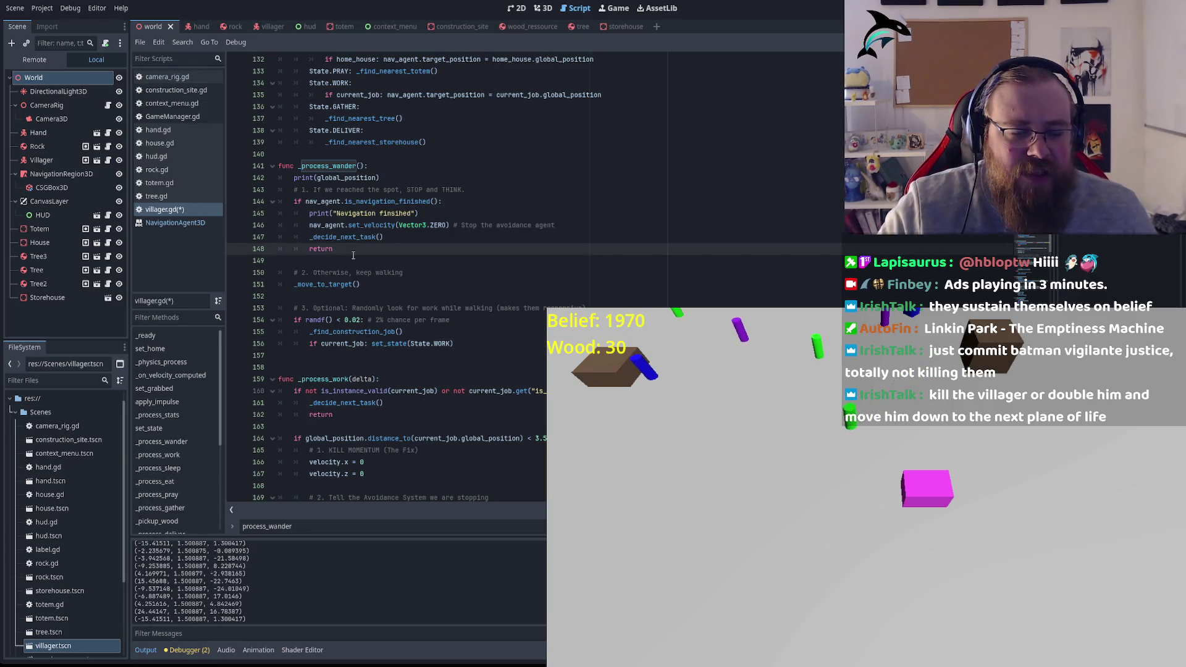
key(Return)
key(Return)
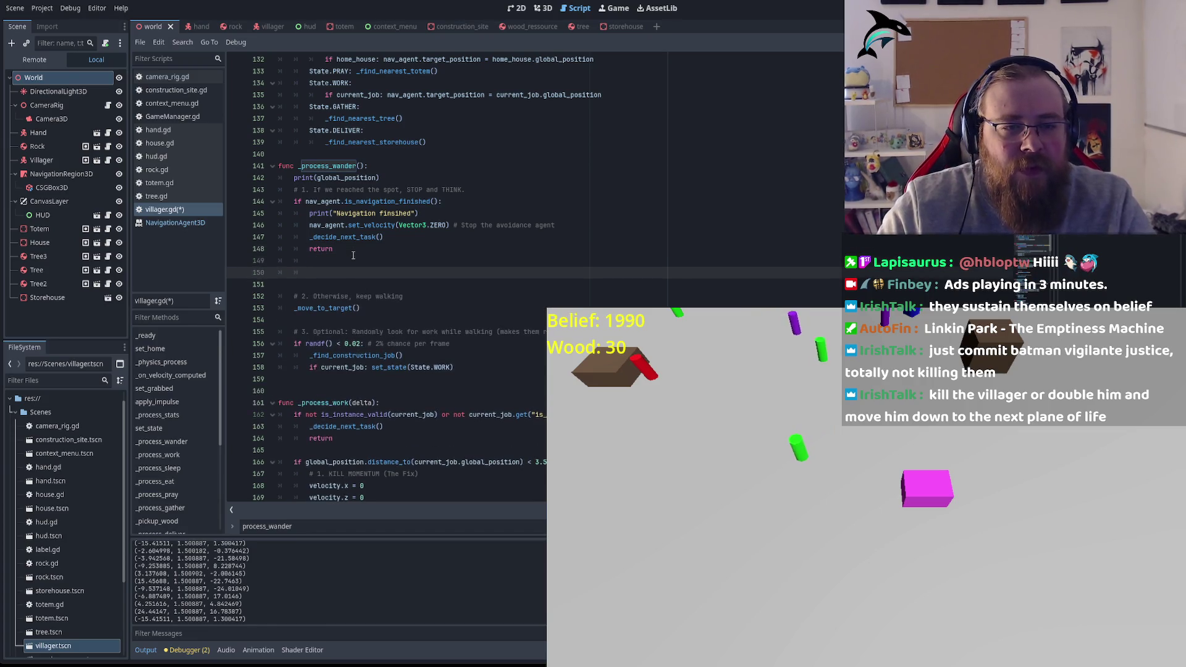
text(if global_position.distance_to(current_job.global_position) < 3.5: 		# 1. KILL MOMENTUM (The Fix) 		velocity.x = 0 		velocity.z = 0)
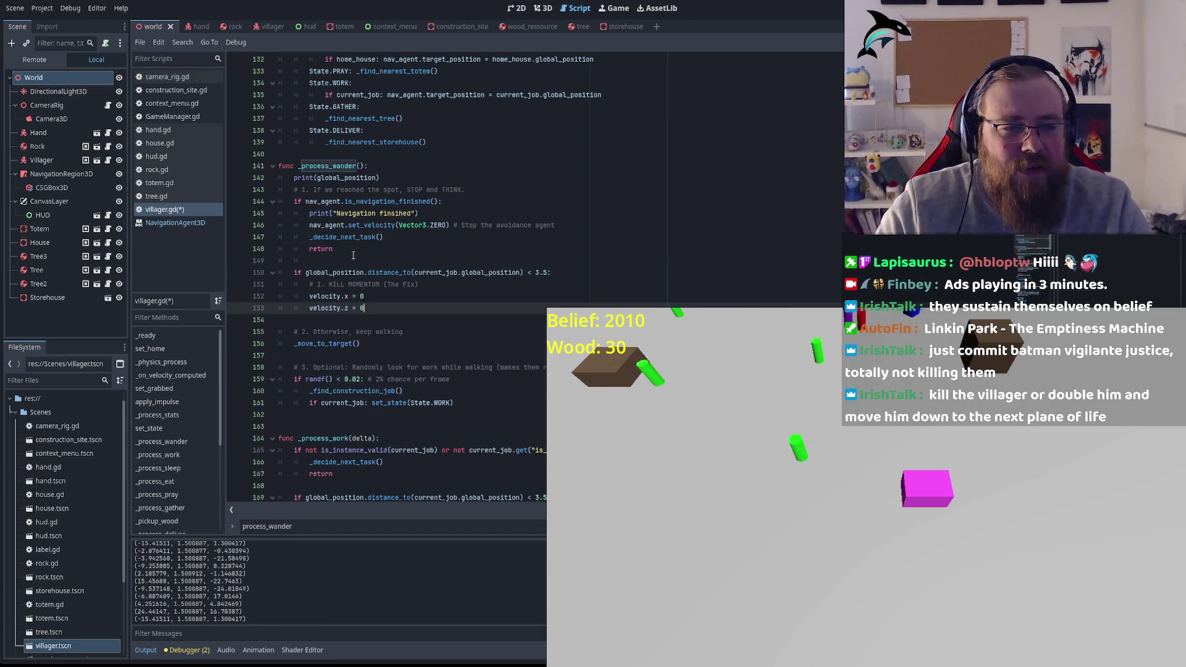
Step: Check current_job in the new block and the set_velocity call on line 146
double_click(426, 272)
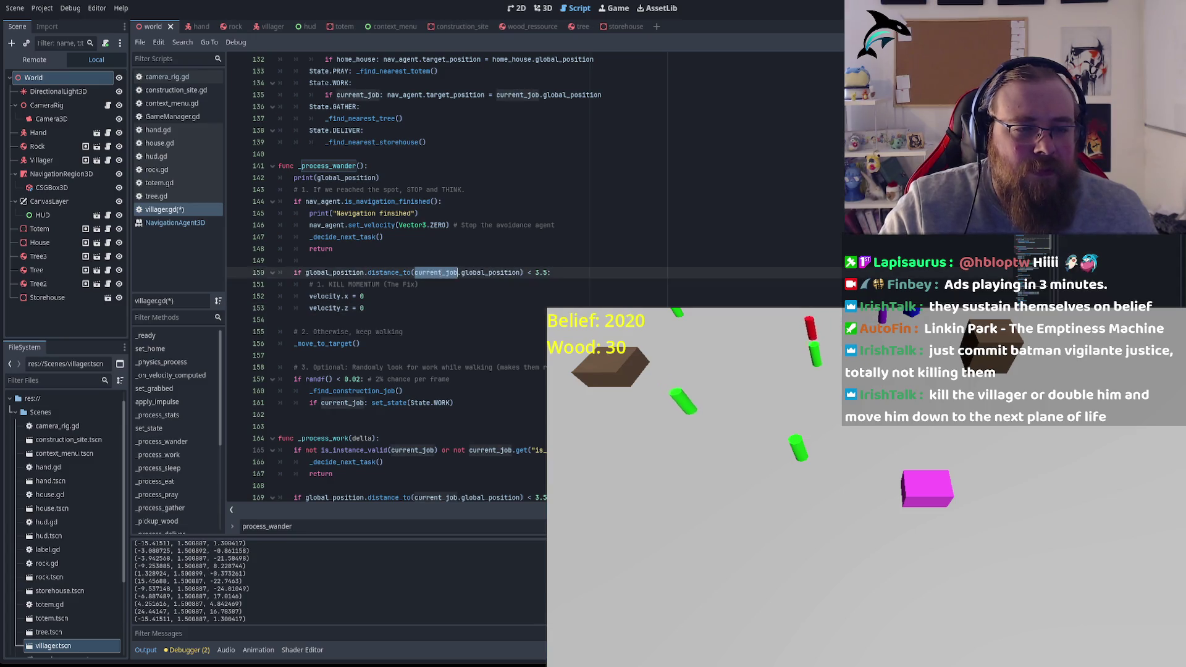
click(440, 273)
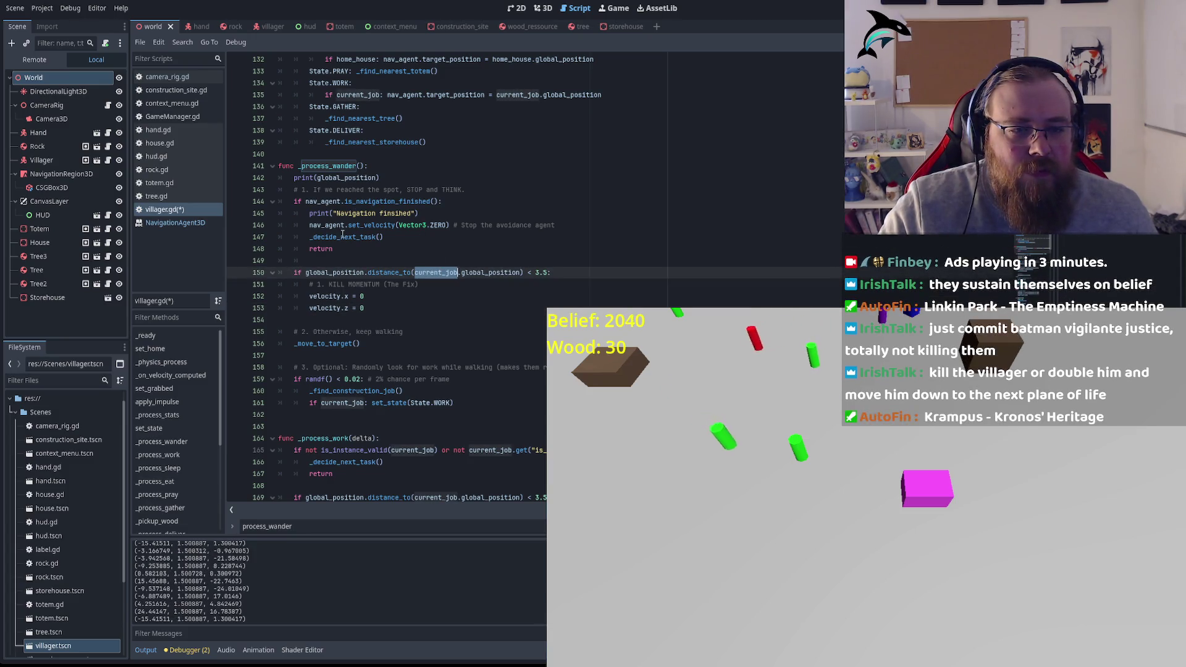
click(373, 226)
double_click(373, 226)
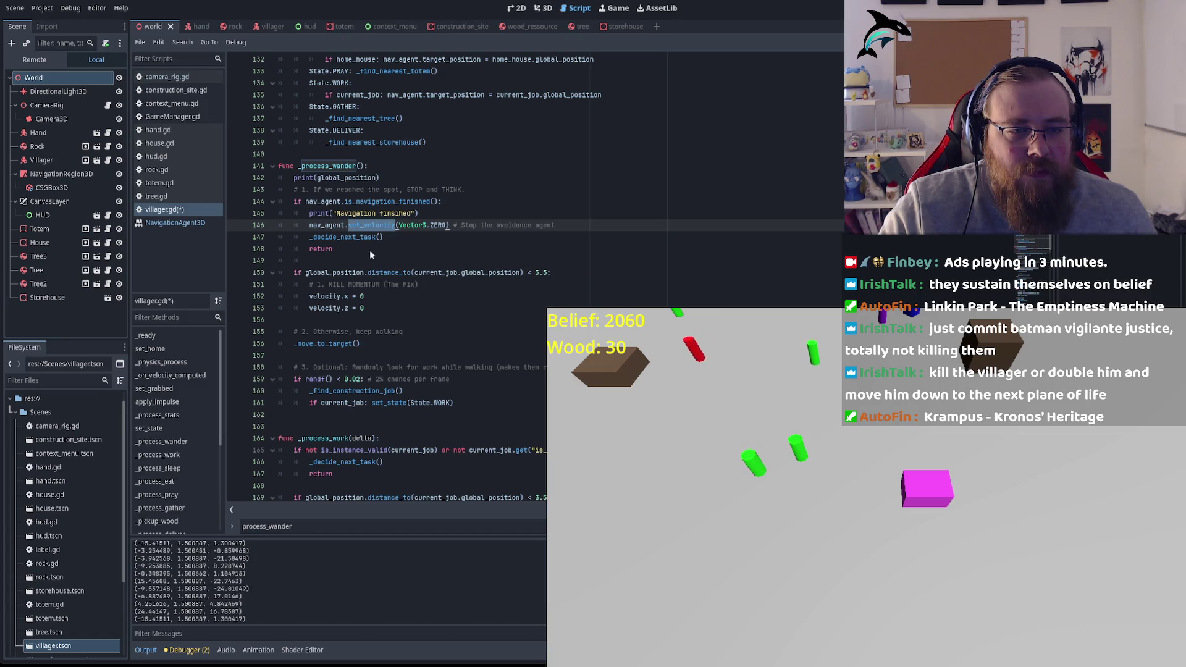
click(345, 226)
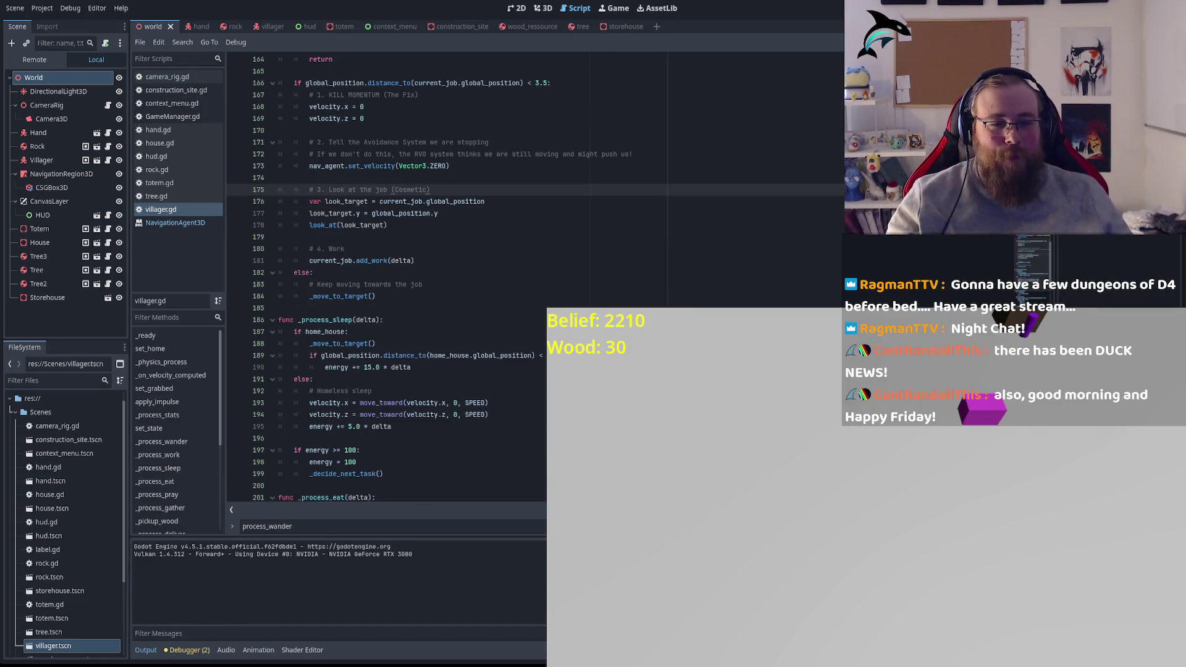
Step: Scroll villager.gd from _process_sleep down through _process_pray to _process_gather around line 206
click(334, 320)
scroll(397, 323, down, 2)
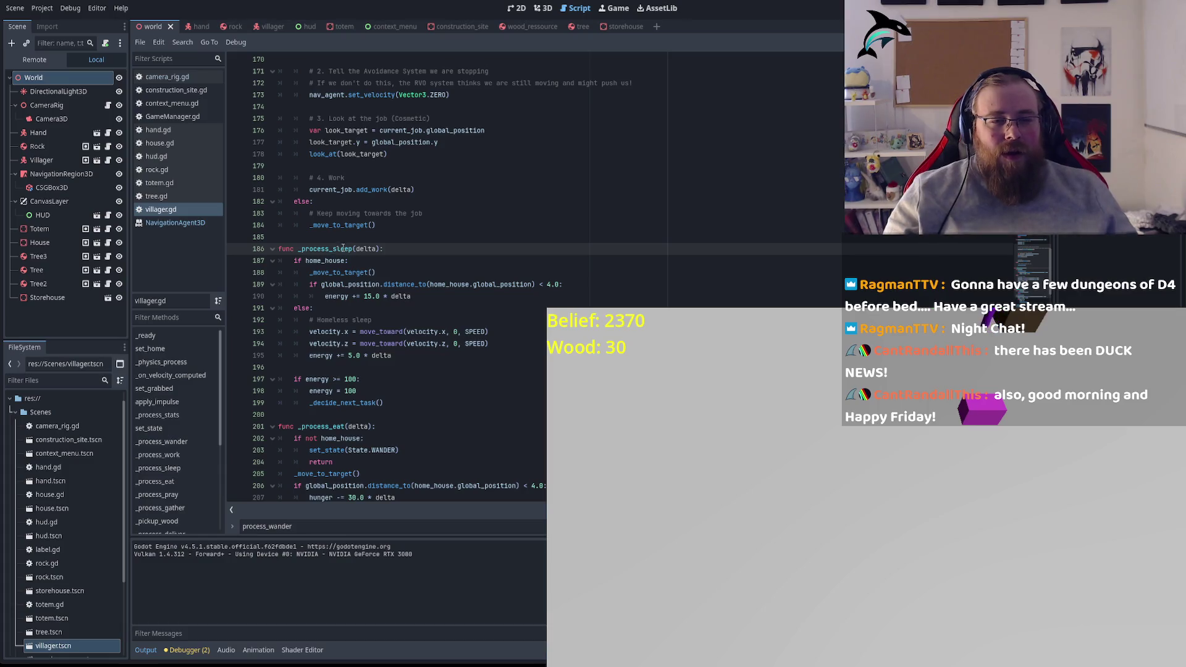
scroll(333, 247, down, 7)
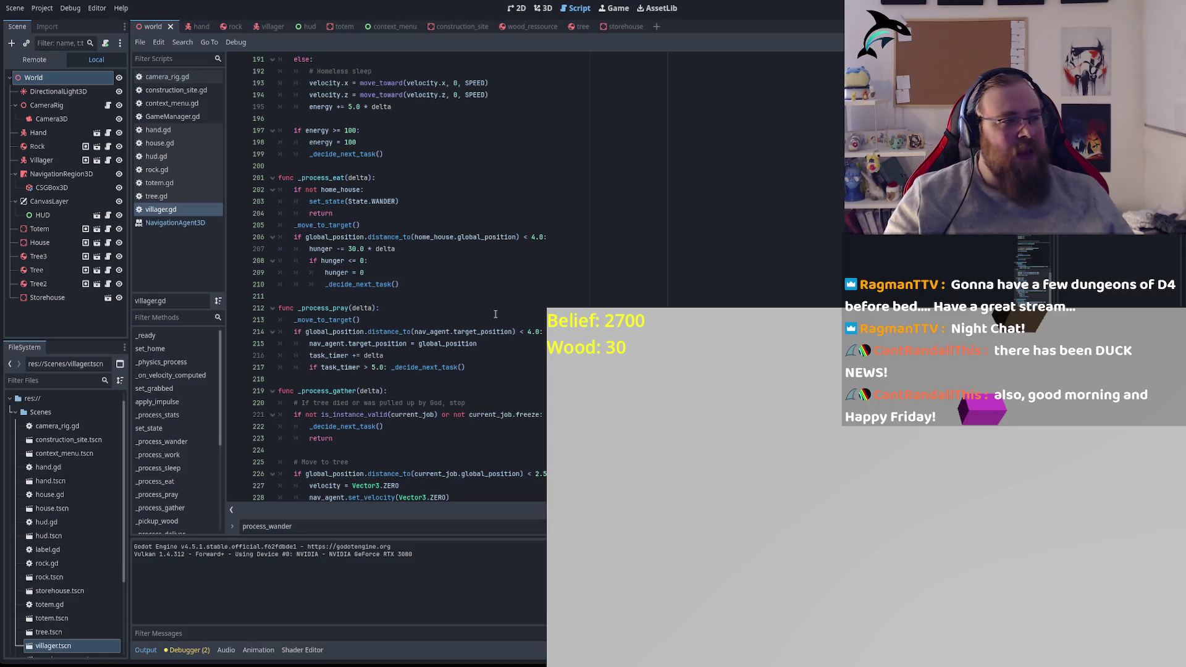
scroll(517, 301, down, 2)
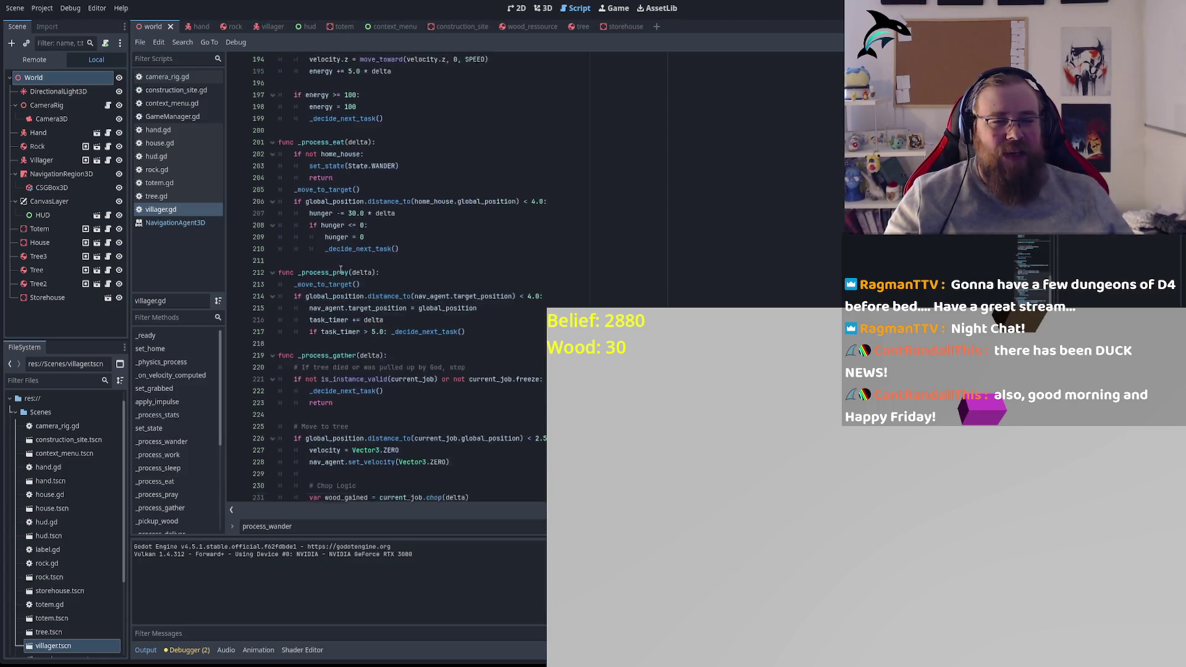
scroll(525, 292, down, 3)
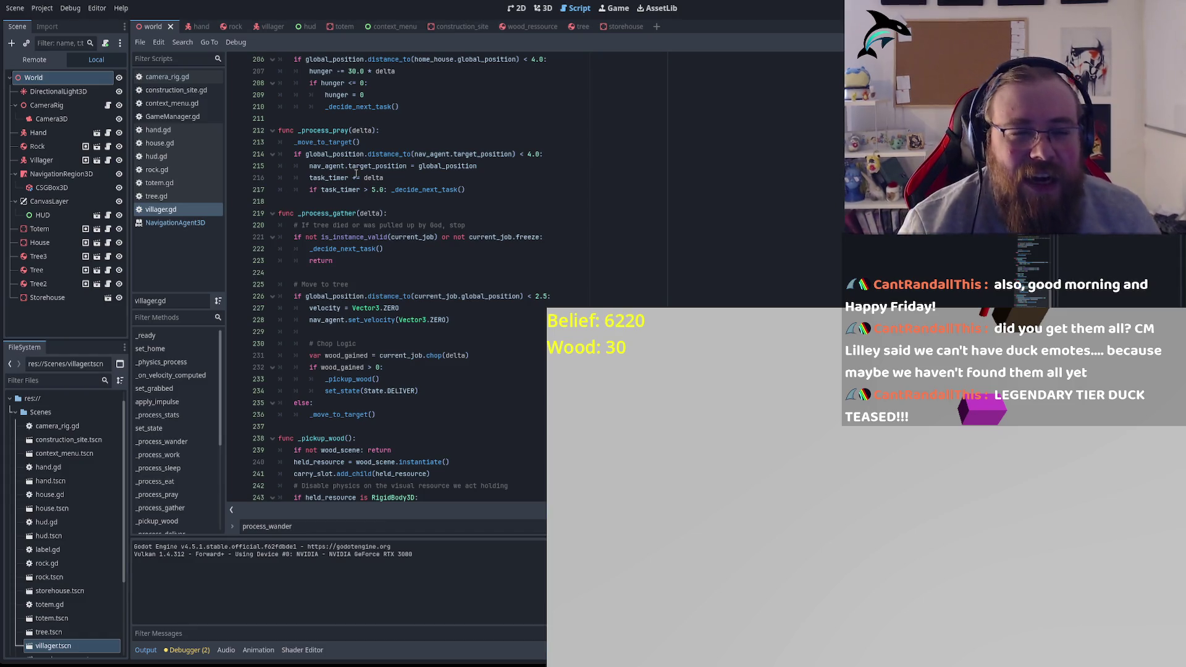
Step: Highlight is_instance_valid, freeze, global_position, ZERO and current_job in _process_gather
double_click(335, 237)
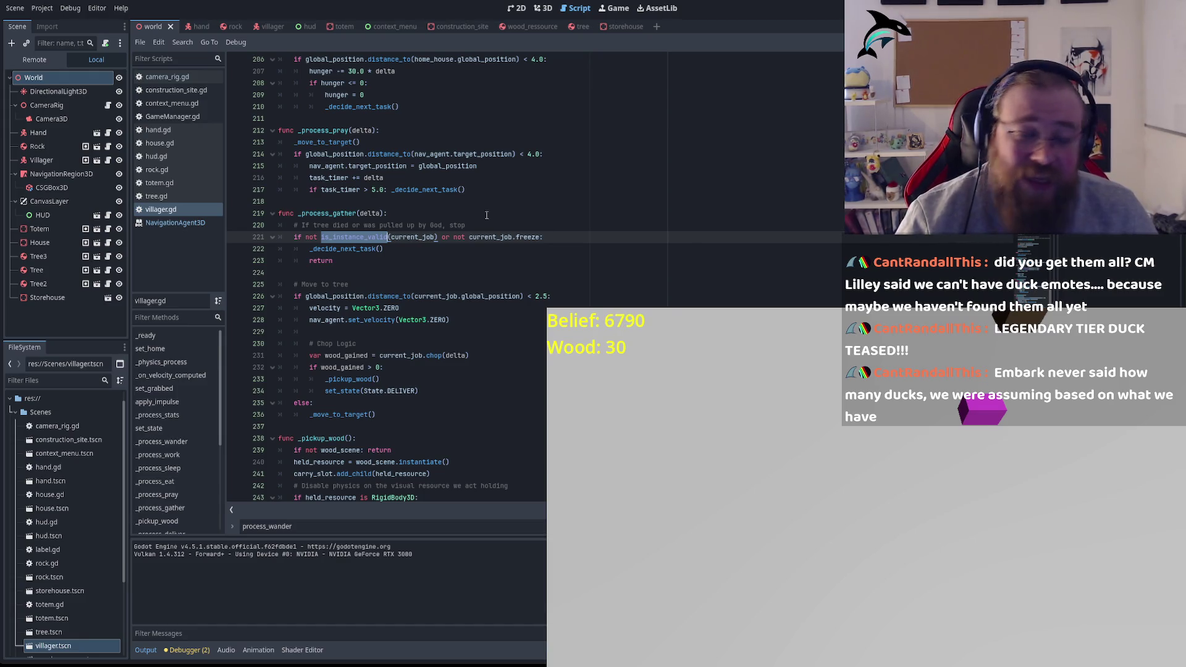
click(530, 238)
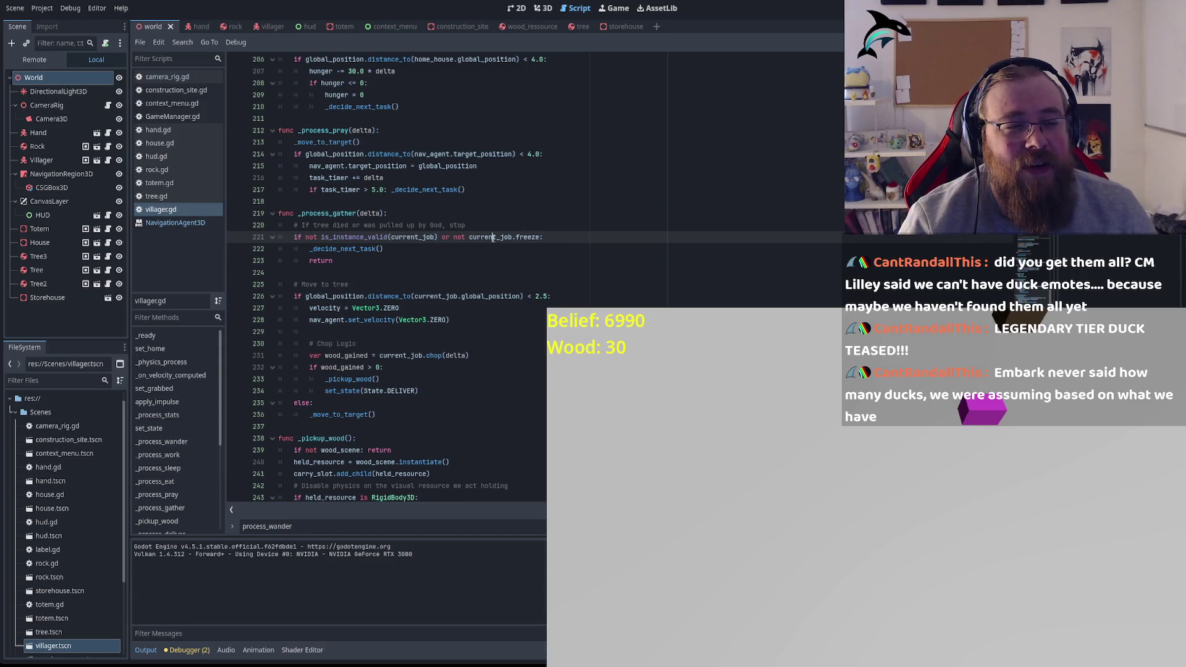
double_click(350, 248)
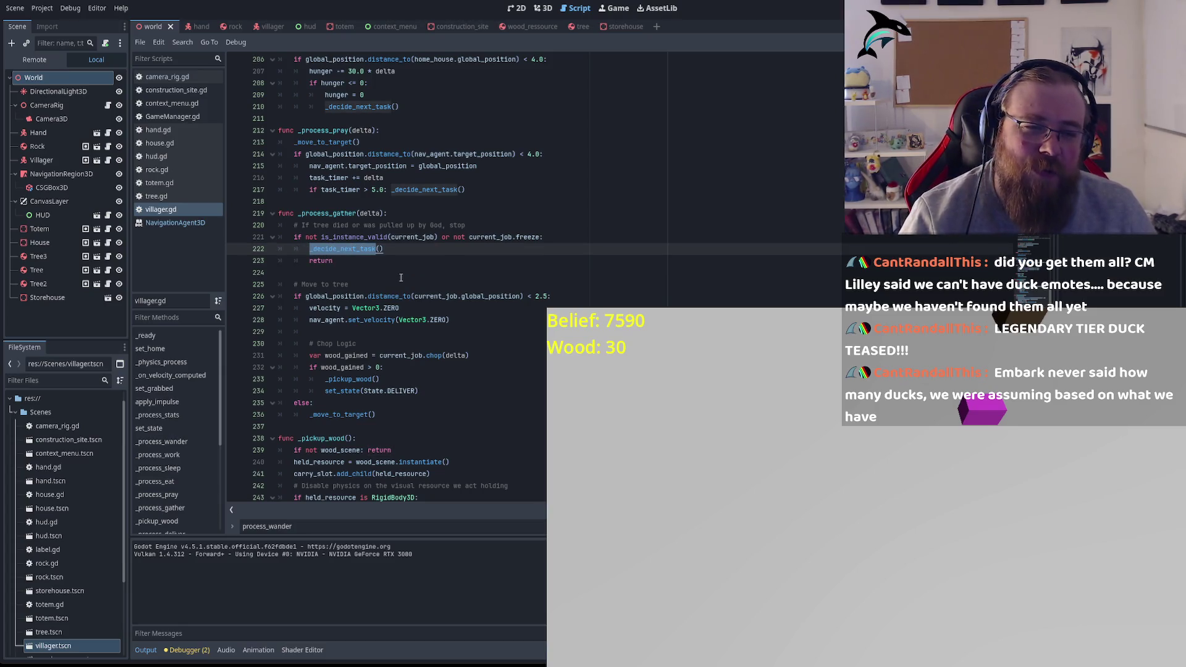
double_click(437, 296)
double_click(493, 297)
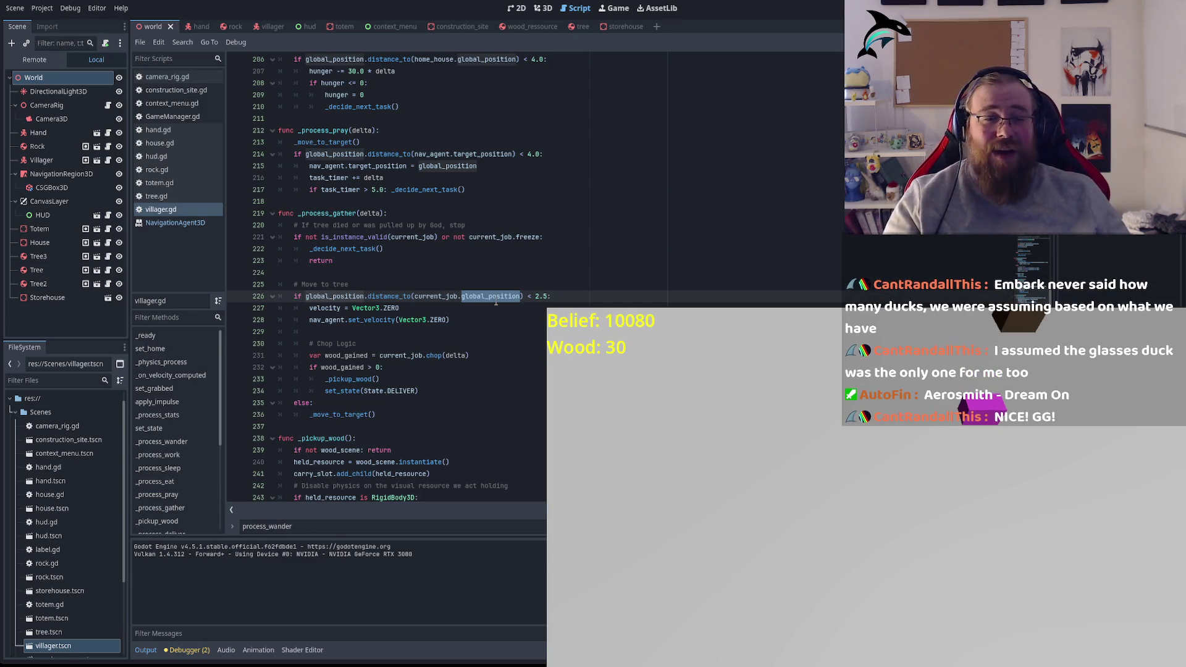
double_click(391, 308)
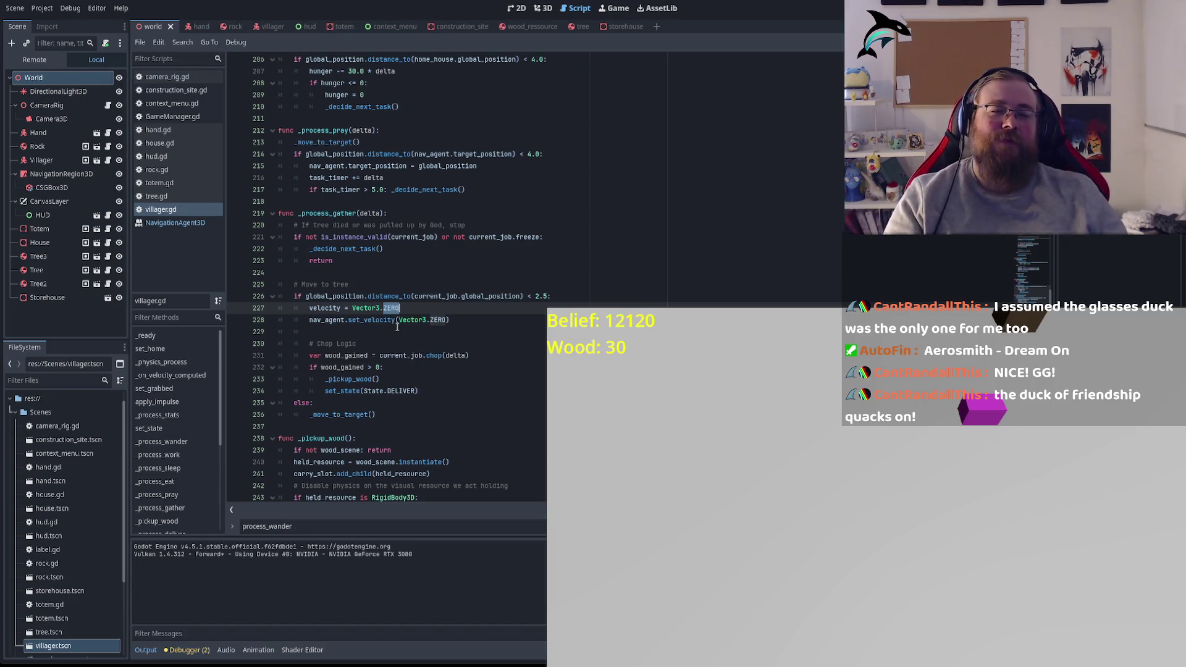
double_click(496, 238)
double_click(528, 237)
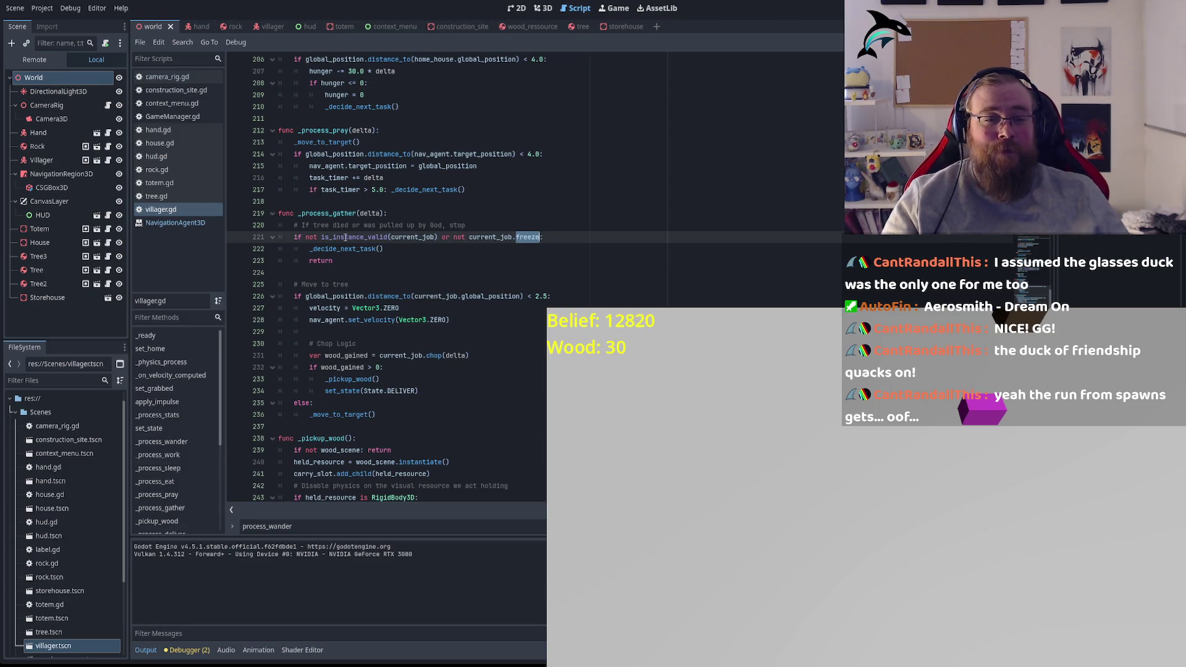
click(361, 307)
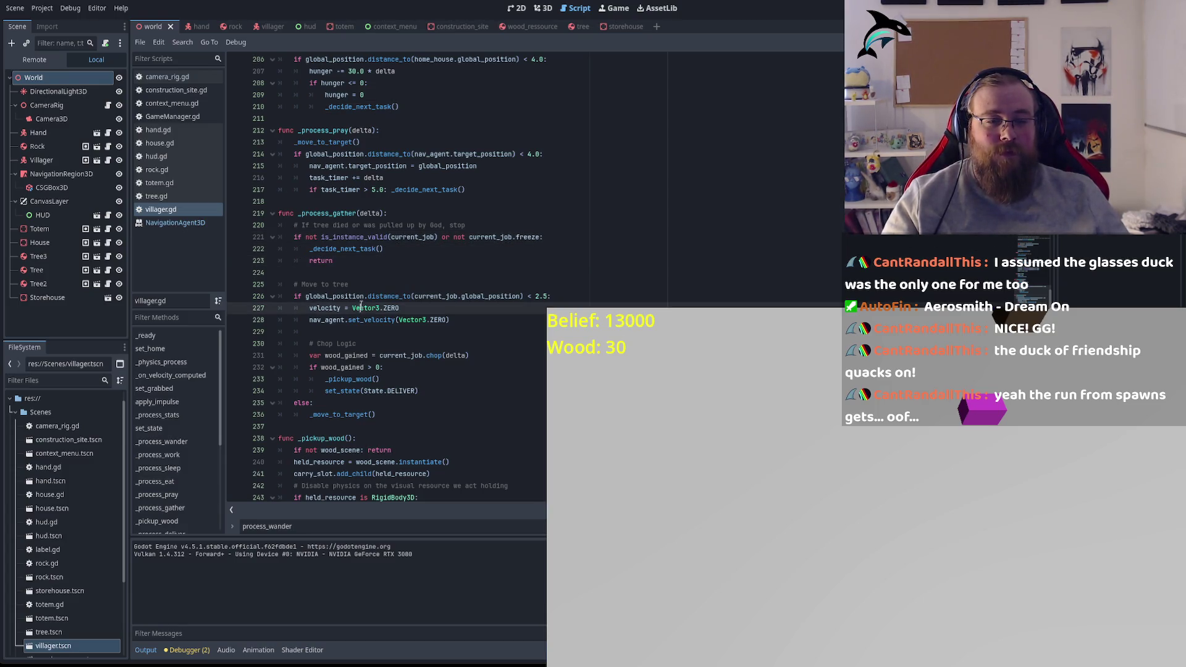
double_click(426, 299)
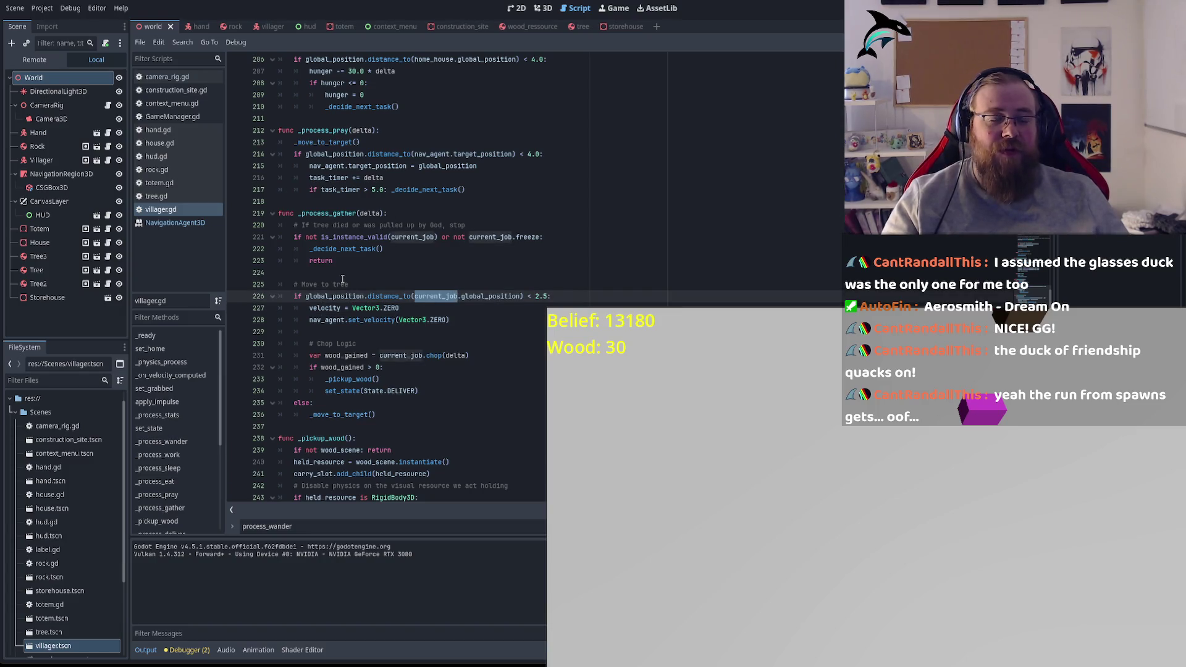
Step: Jump to the _move_to_target definition, check nav_agent on line 275, and scroll to _find_construction_job
scroll(481, 332, down, 4)
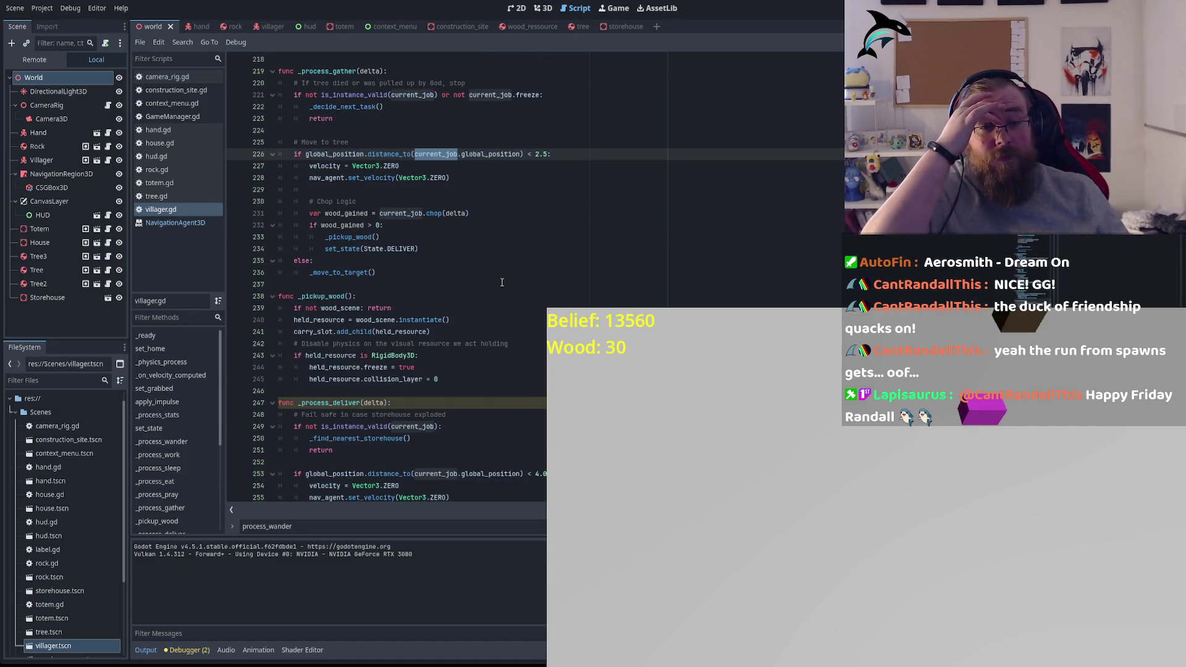
scroll(501, 282, down, 9)
ctrl+click(343, 308)
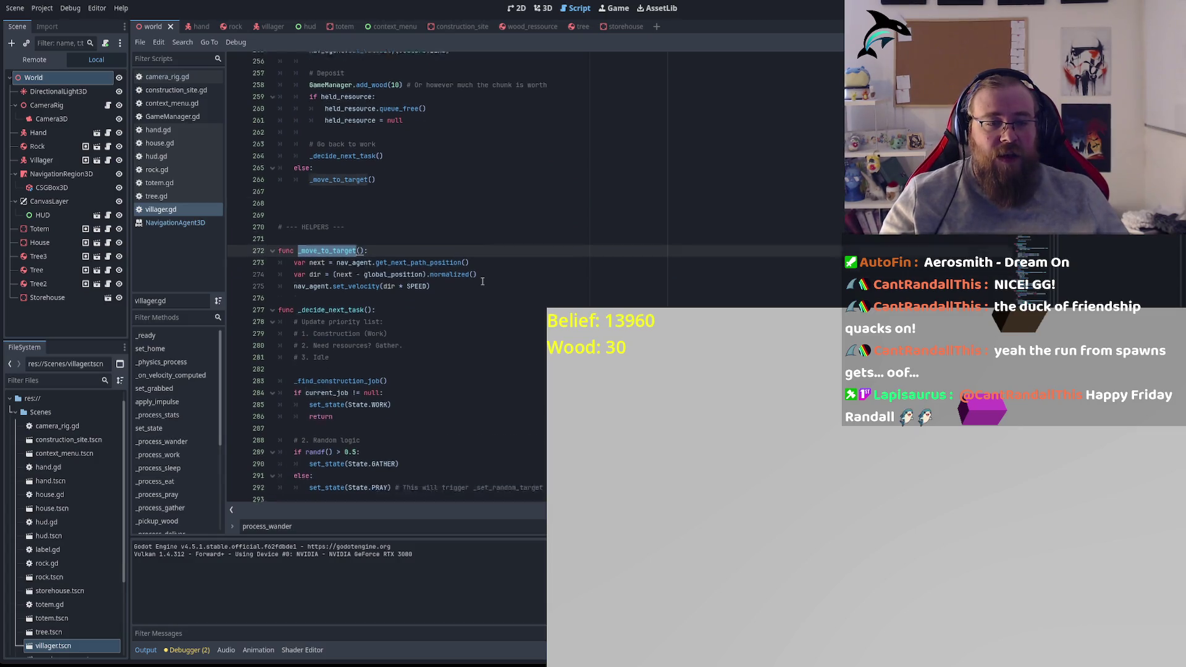
scroll(483, 282, down, 1)
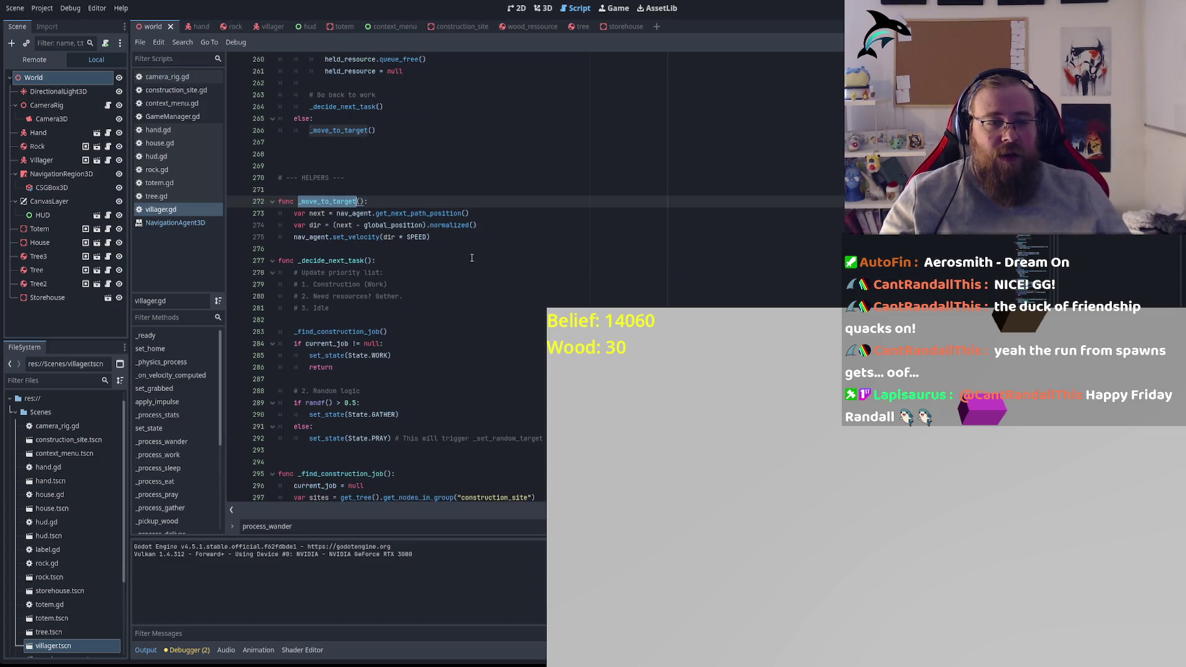
double_click(343, 238)
double_click(311, 237)
double_click(376, 260)
scroll(375, 259, down, 6)
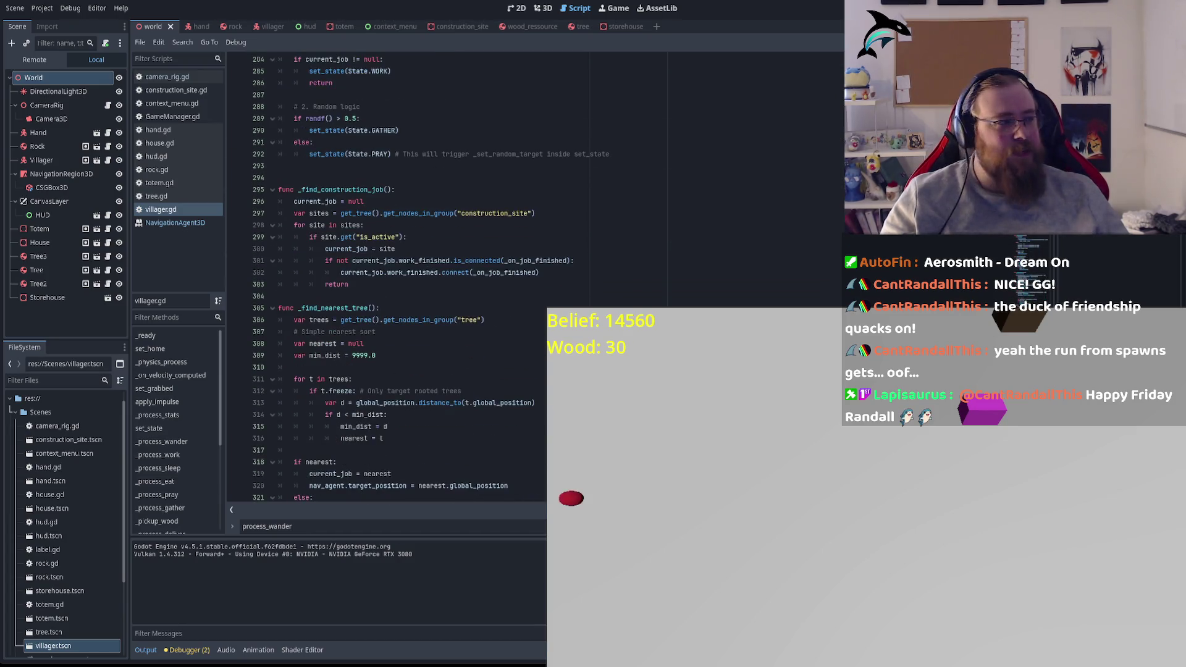
Step: Move the game camera toward the villagers and carry one to the left
key(w)
mouse_move(910, 486)
mouse_down()
mouse_move(815, 441)
mouse_move(777, 501)
mouse_up()
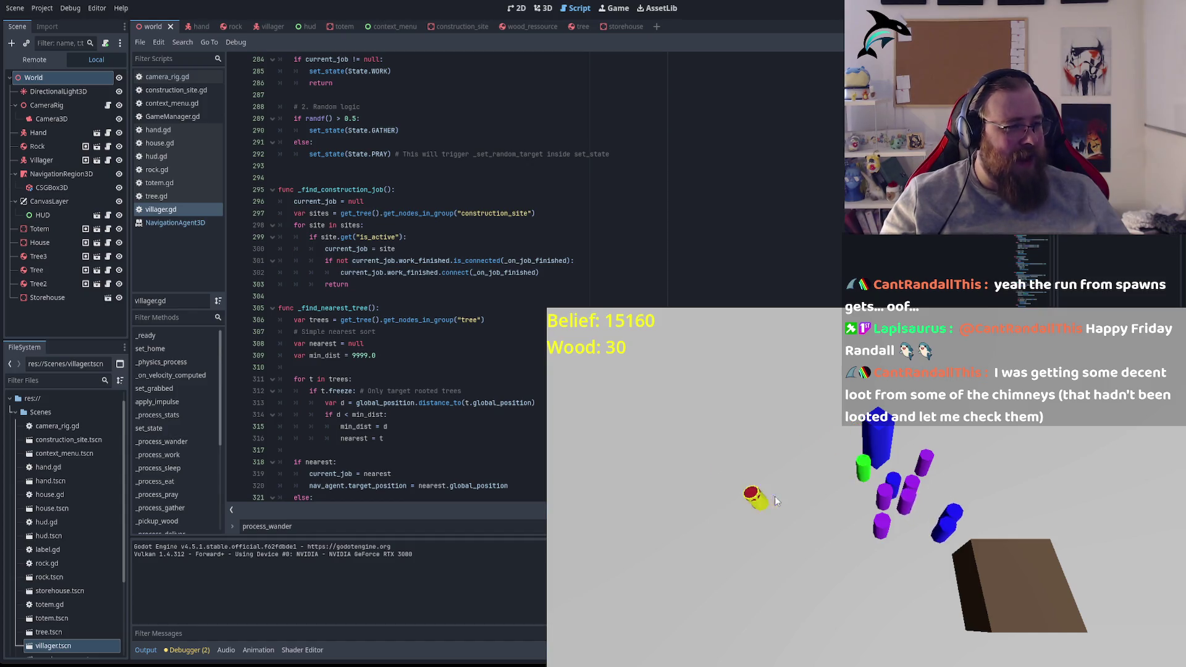
key(s)
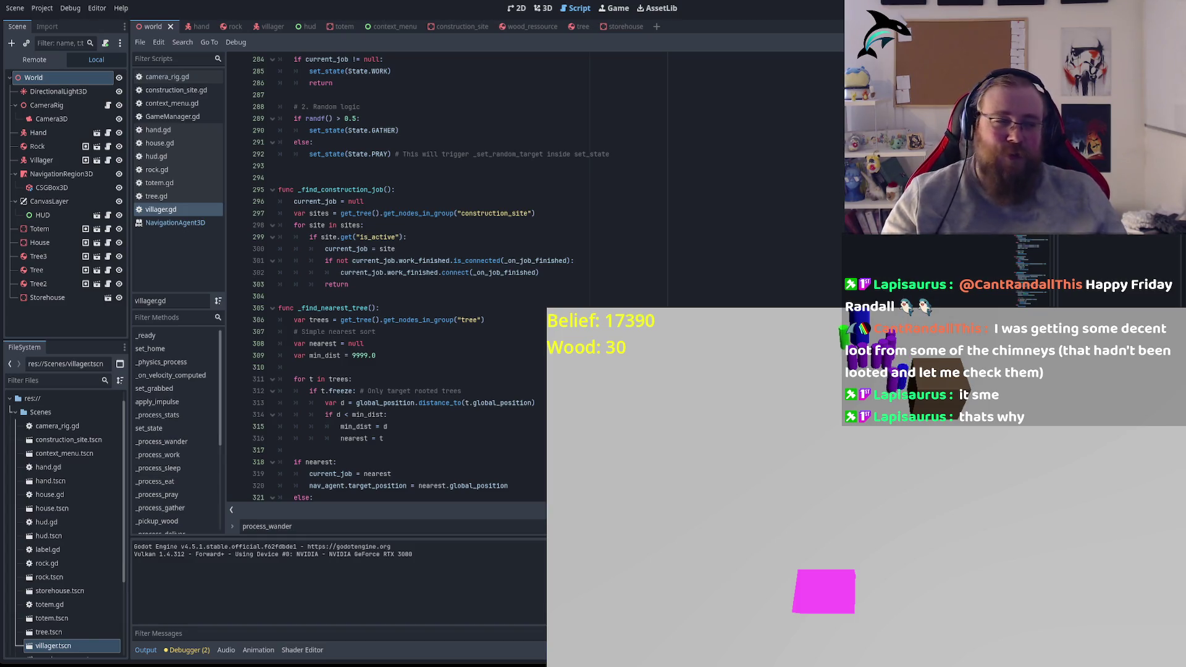
key(w)
Step: Spawn three grey rocks from the in-game menu and fling them among the villagers
right_click(709, 556)
click(717, 597)
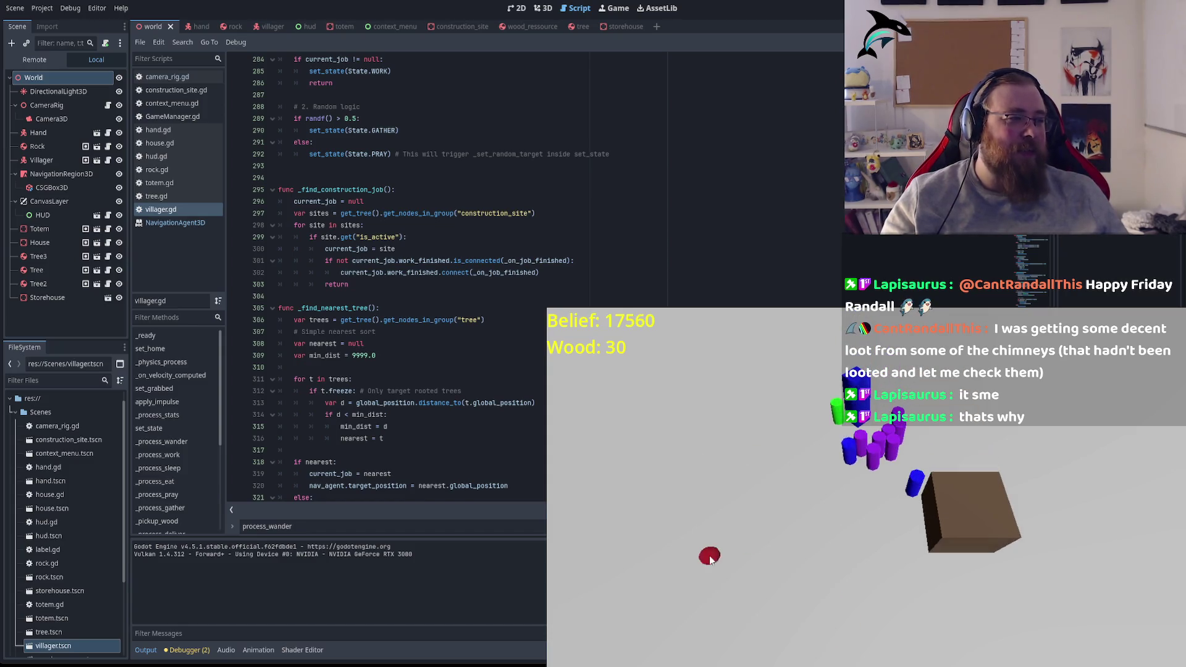
drag(723, 615, 828, 495)
right_click(803, 511)
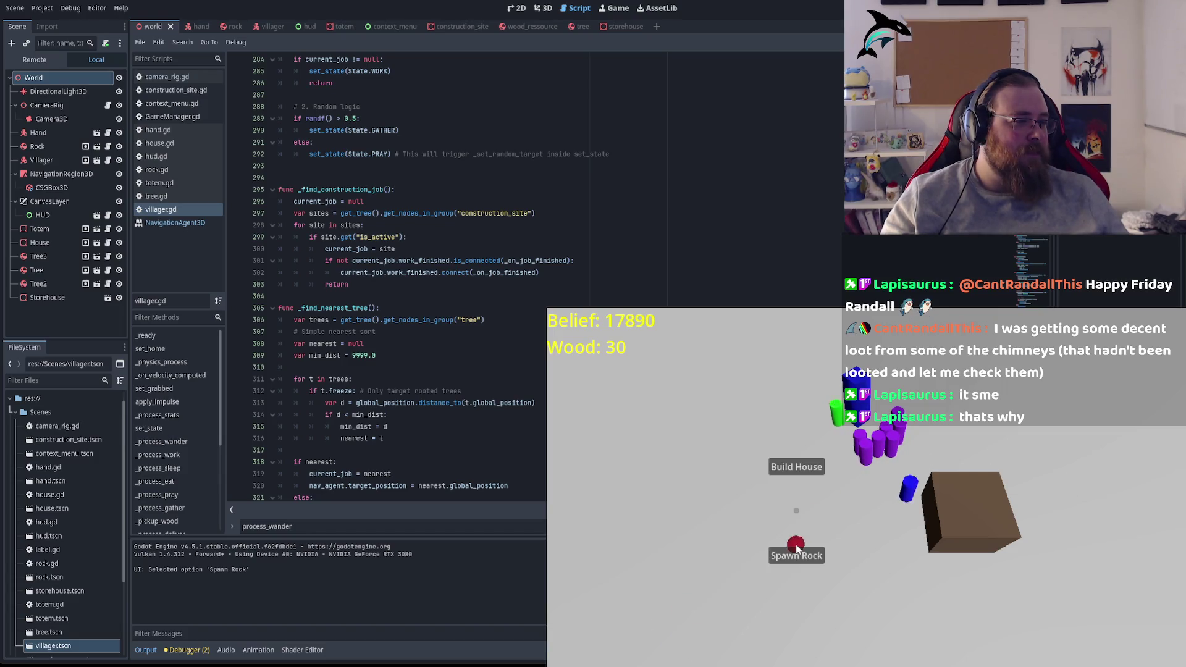
click(796, 556)
mouse_move(851, 501)
mouse_down()
mouse_move(899, 440)
mouse_move(861, 548)
mouse_move(852, 516)
mouse_up()
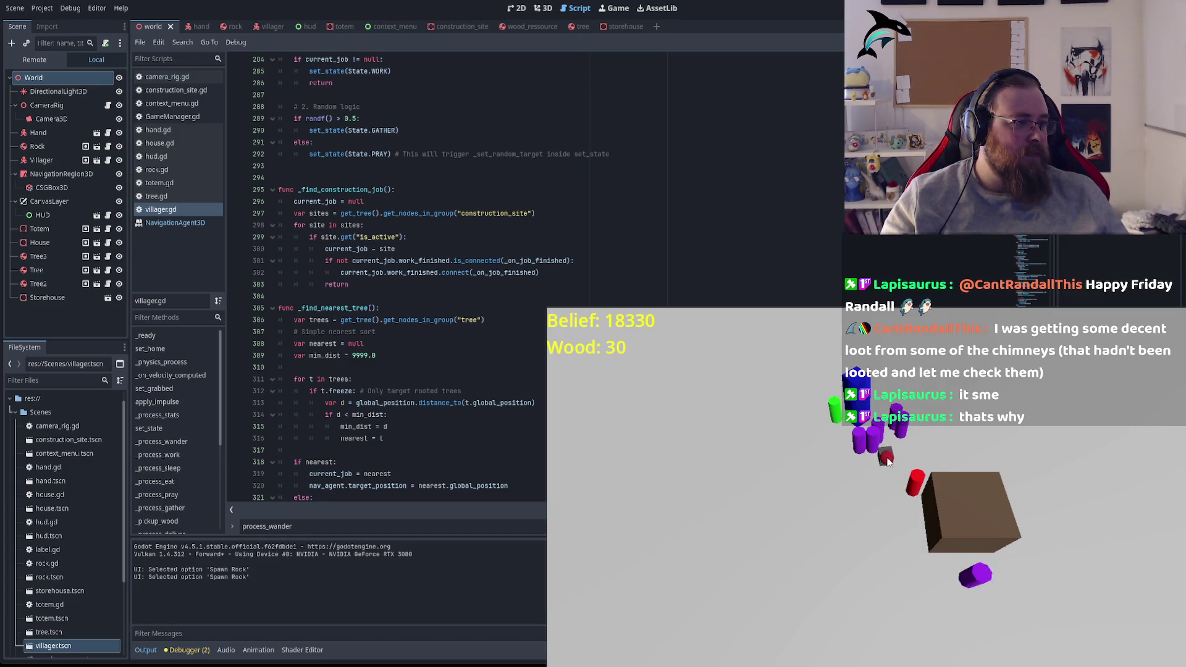
right_click(768, 507)
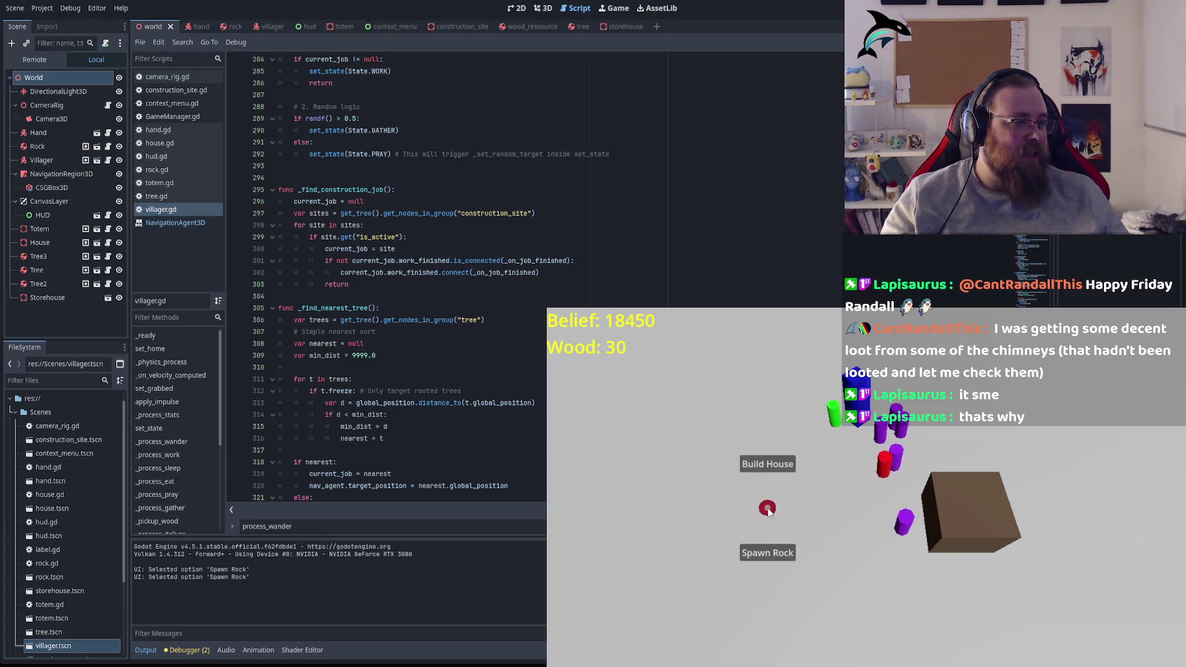
click(768, 550)
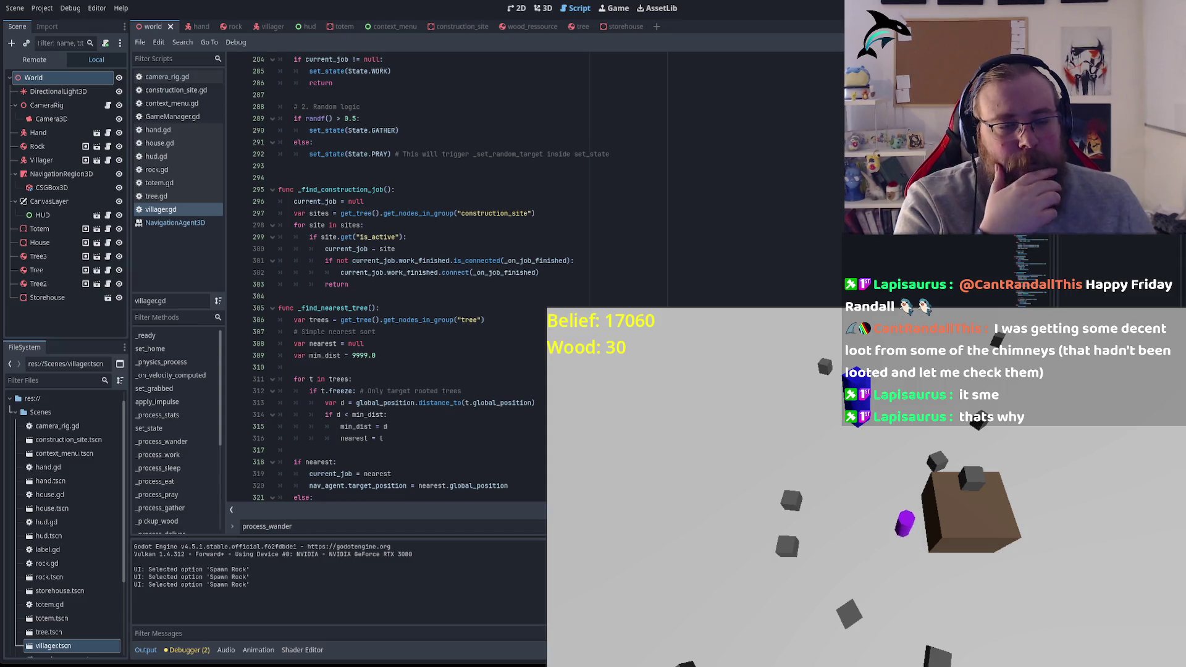
scroll(386, 278, down, 8)
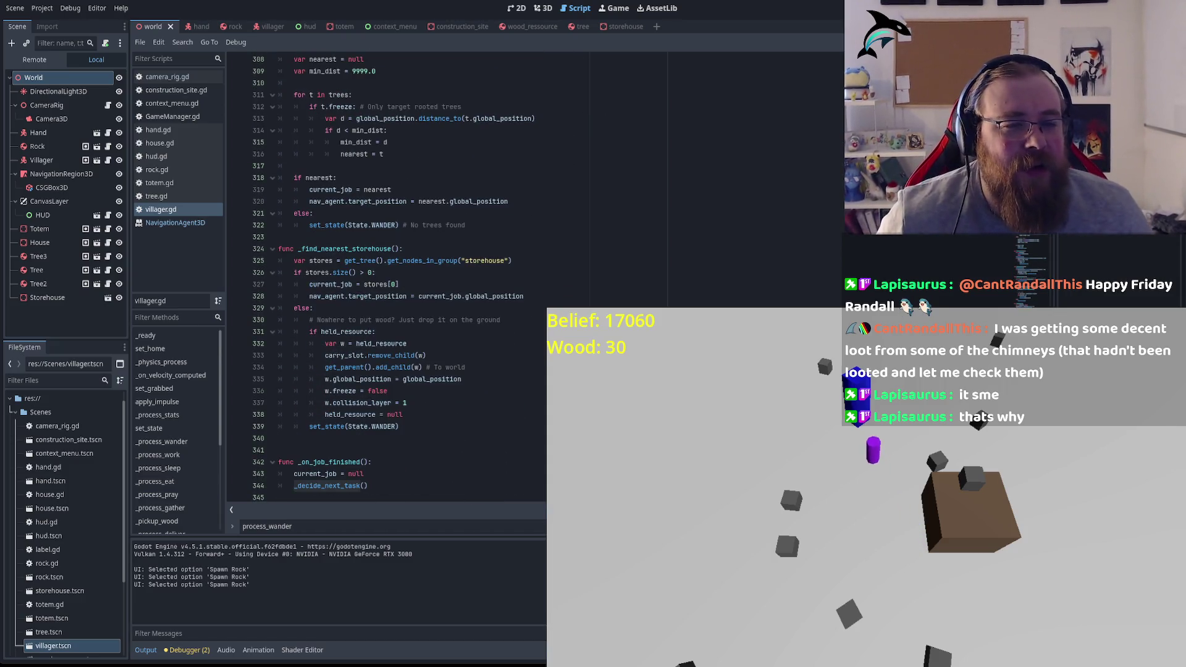
scroll(609, 269, down, 7)
scroll(555, 235, down, 6)
click(337, 308)
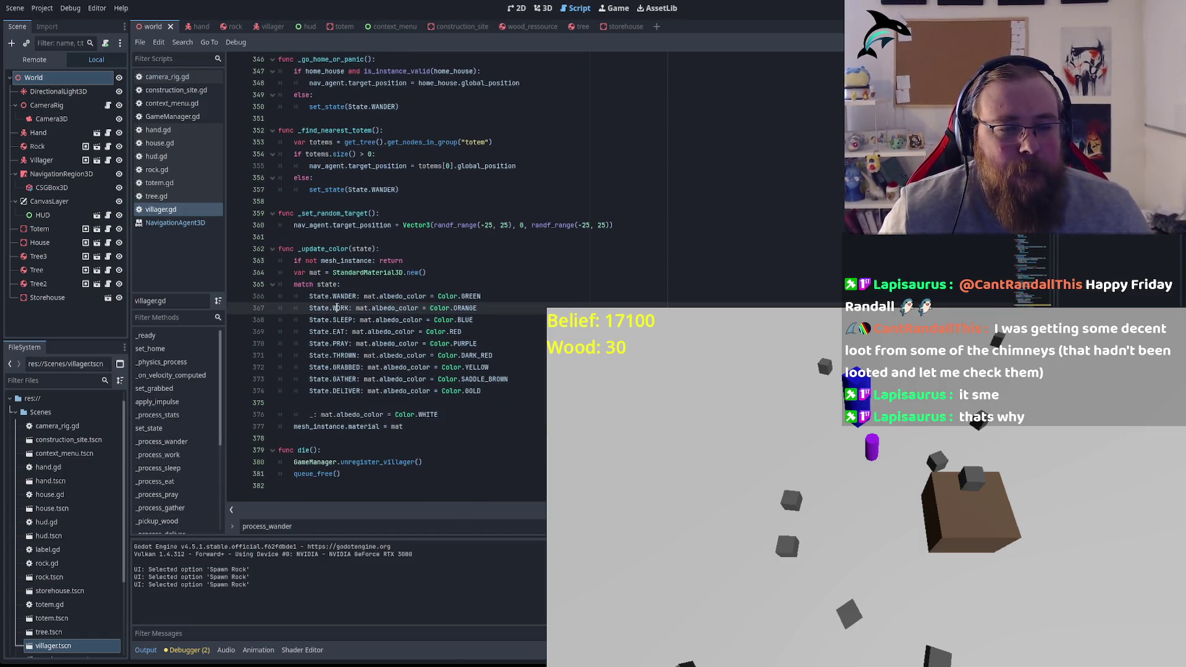
double_click(344, 297)
double_click(471, 297)
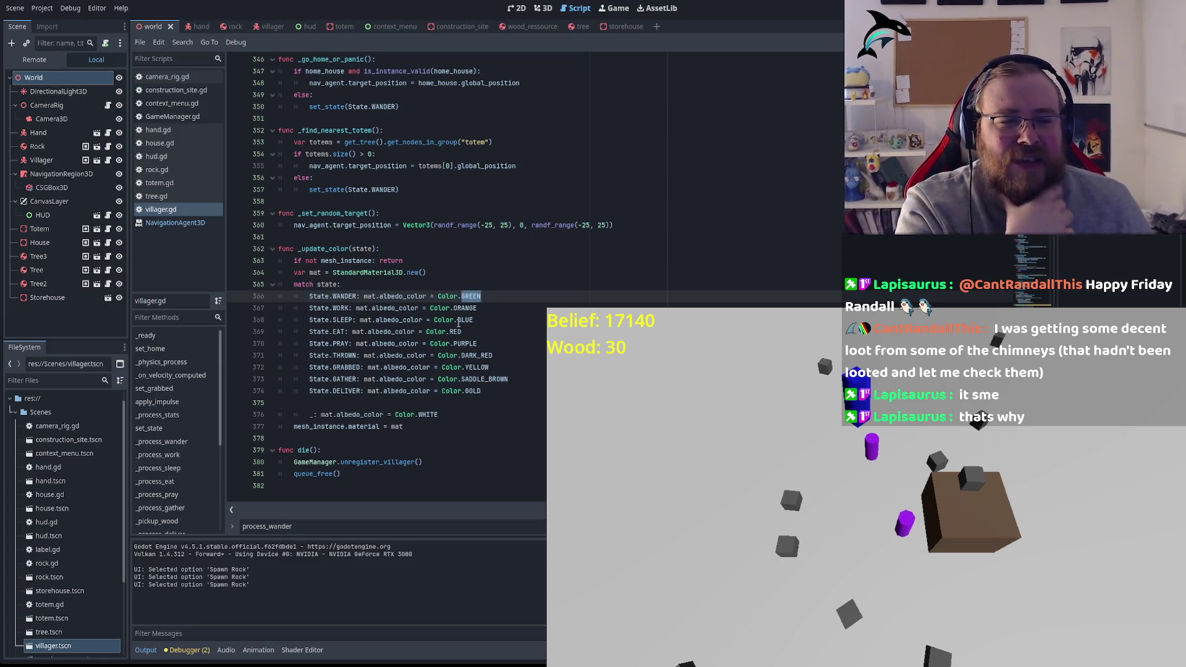
double_click(466, 308)
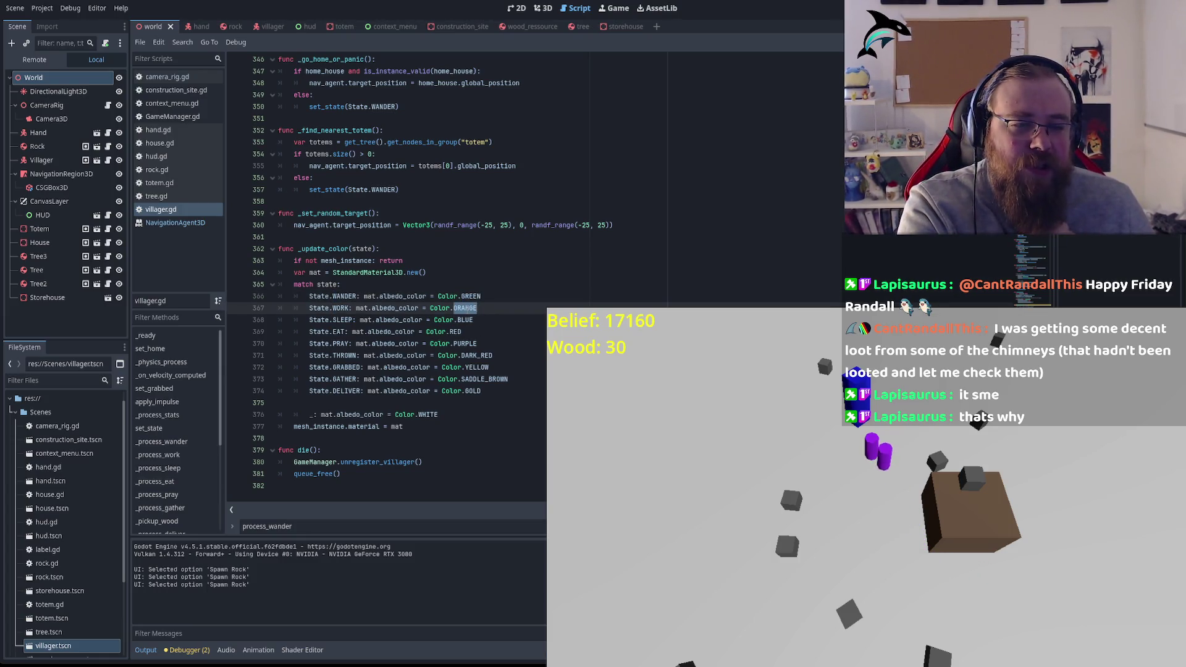
double_click(464, 320)
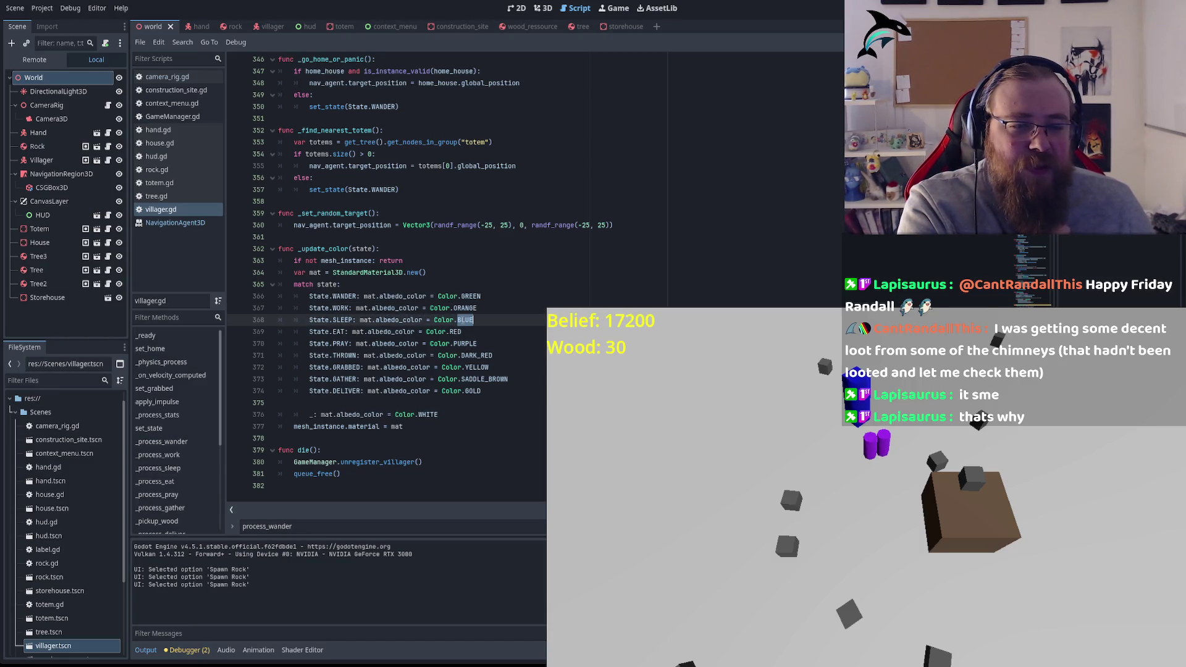
double_click(456, 332)
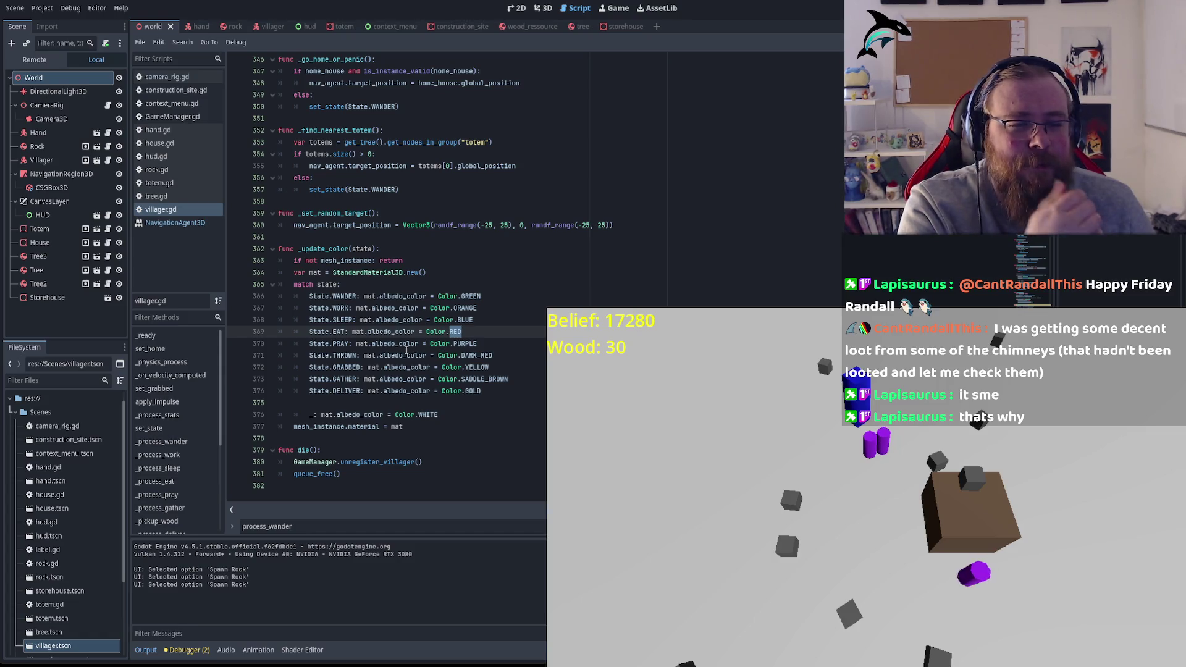
double_click(465, 344)
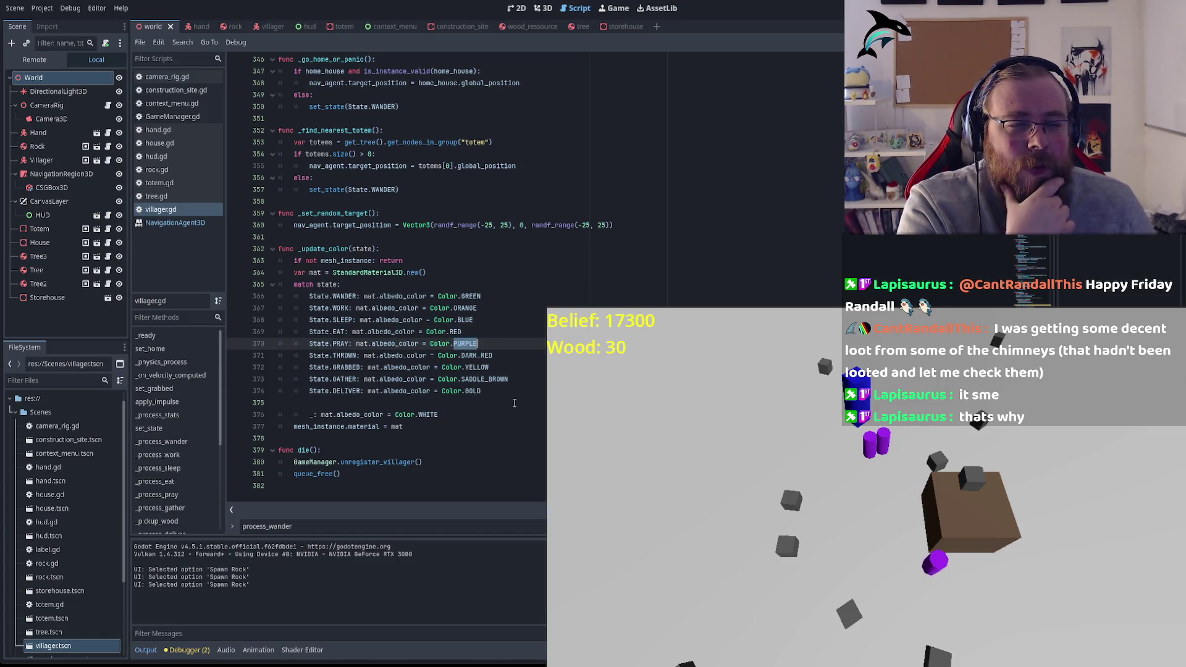
double_click(476, 355)
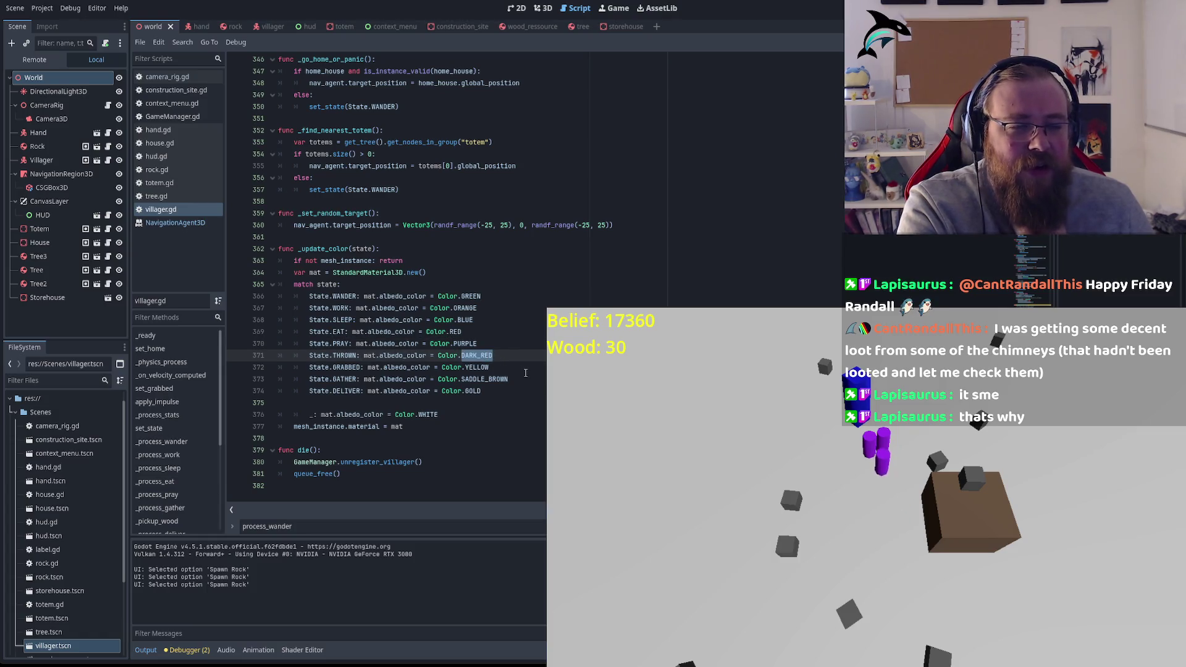
double_click(476, 367)
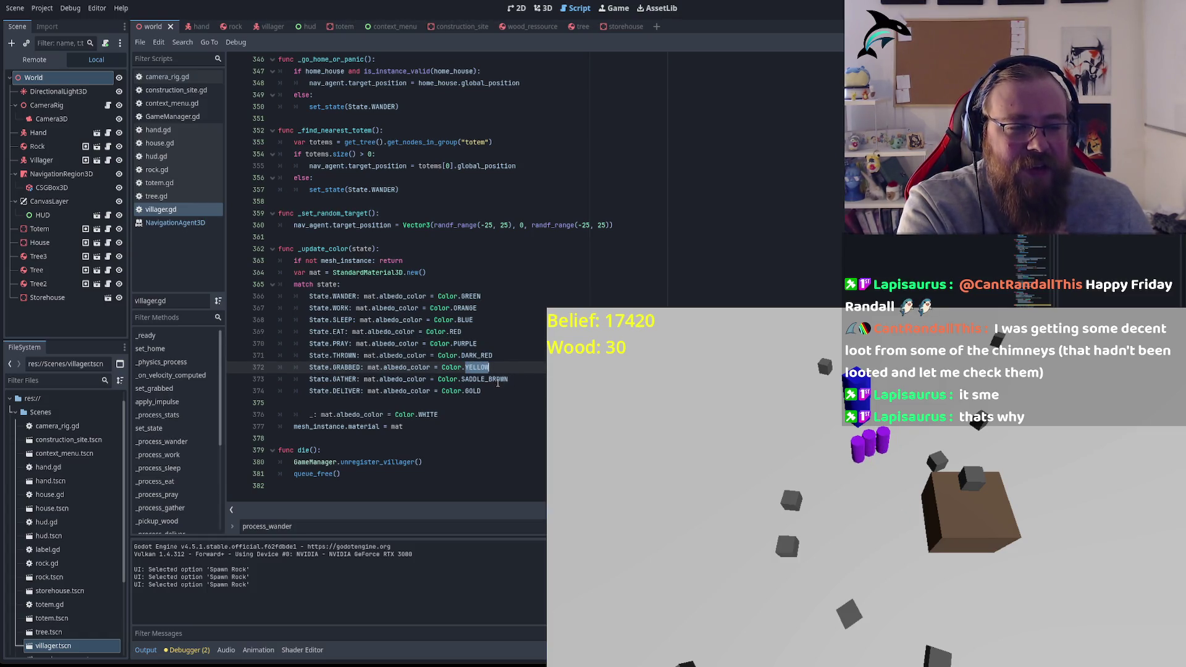
double_click(498, 379)
double_click(475, 392)
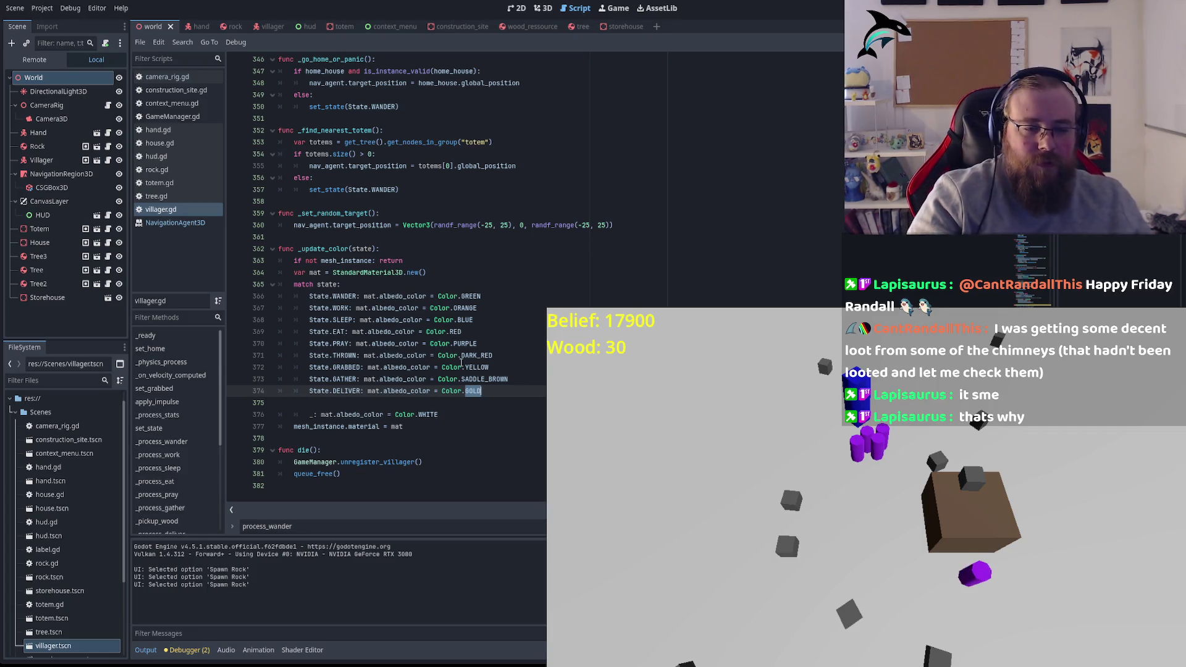
scroll(505, 261, up, 7)
scroll(505, 261, up, 4)
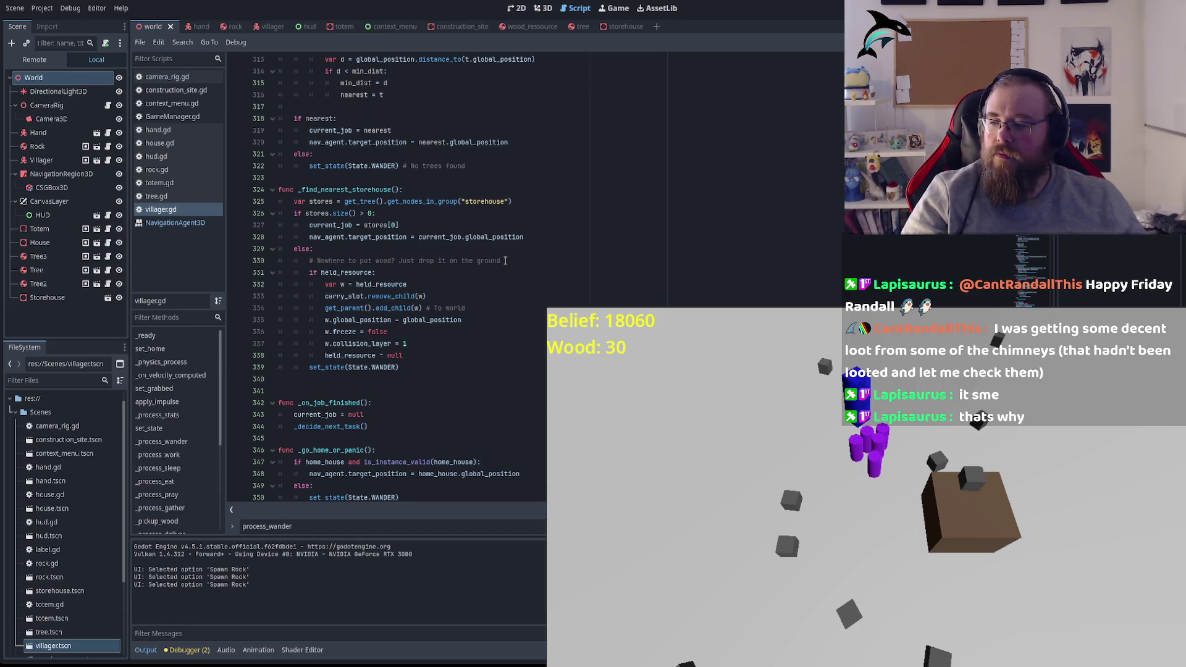
scroll(506, 260, up, 7)
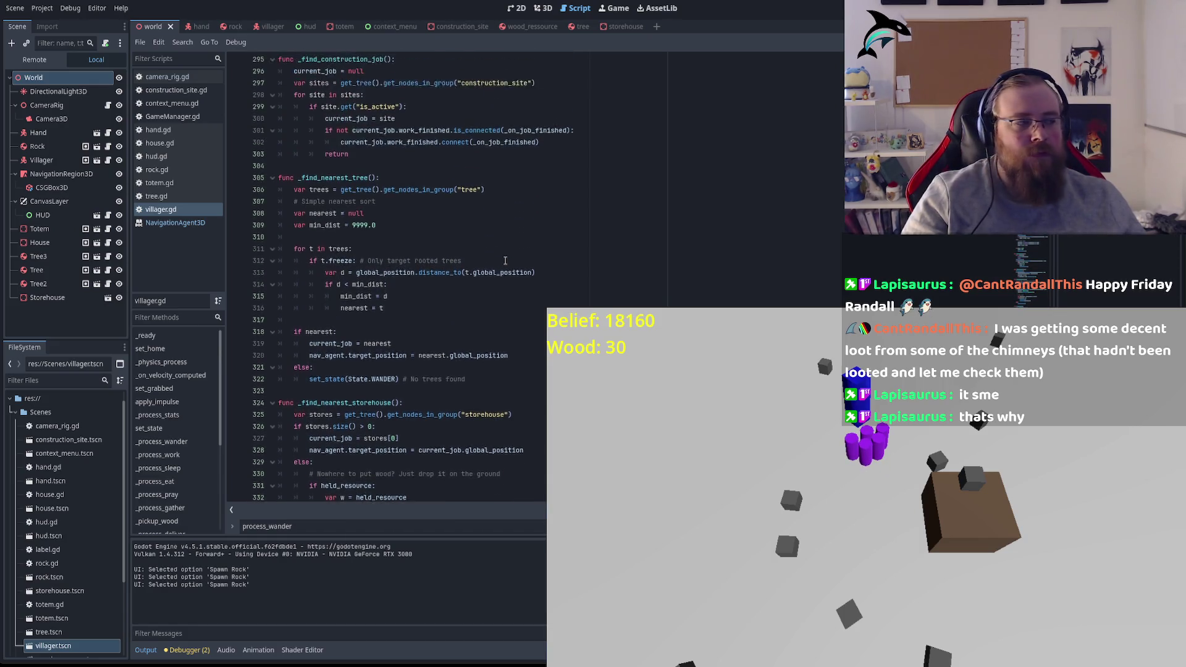
scroll(506, 261, up, 4)
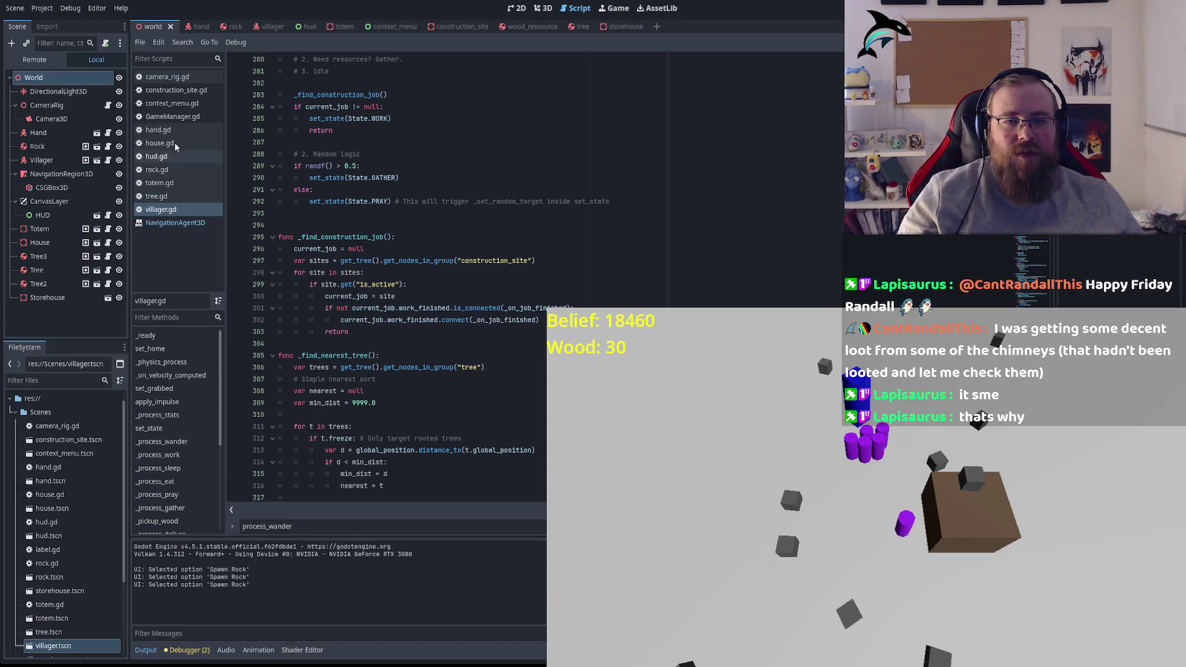
click(162, 130)
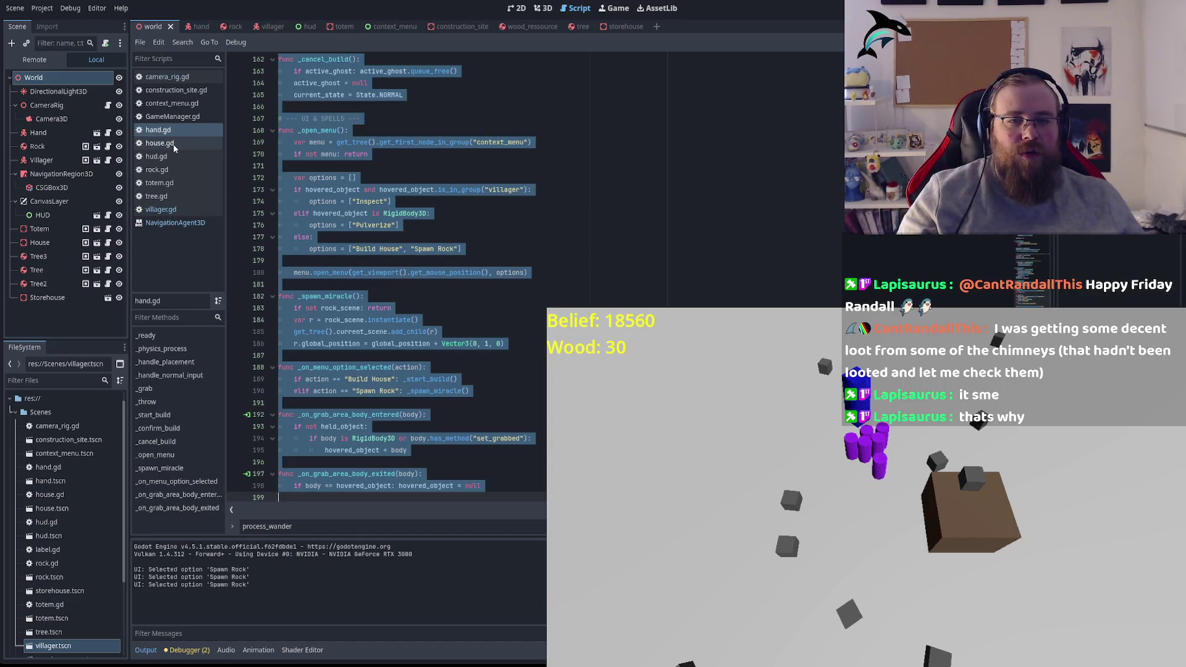
Step: Glance at context_menu.gd, then return to hand.gd
click(188, 104)
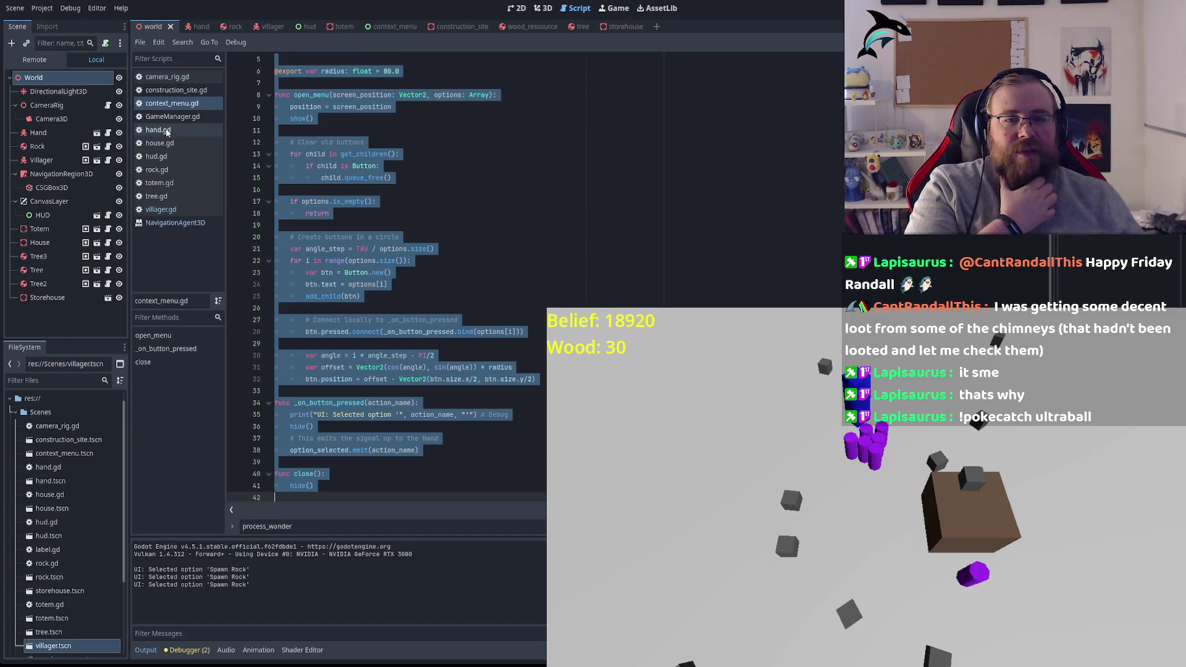
click(186, 130)
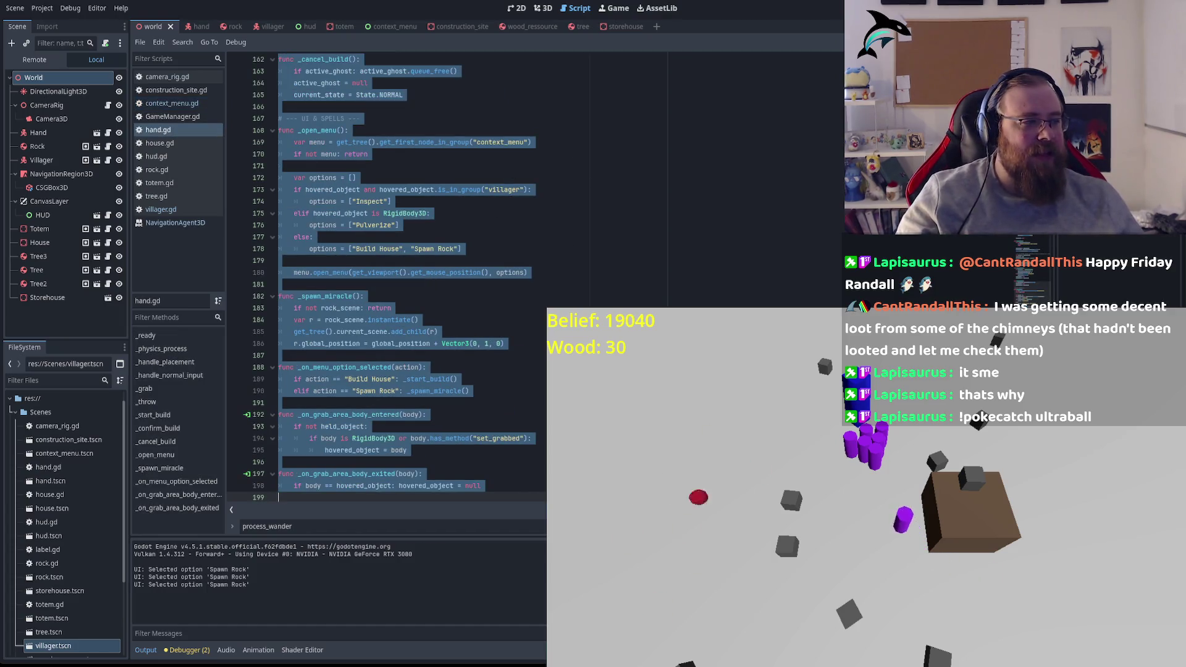
mouse_move(802, 519)
mouse_down()
mouse_move(717, 575)
mouse_move(729, 485)
mouse_move(912, 403)
mouse_up()
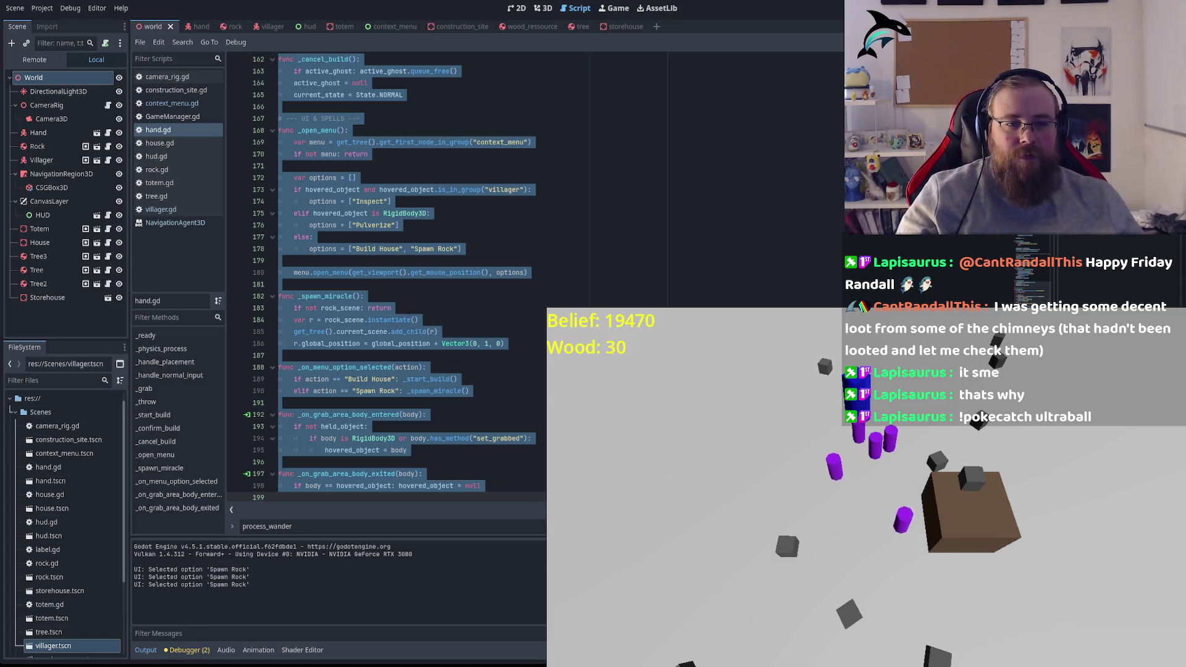
Step: Highlight is_in_group, _spawn_miracle and rock_scene around lines 173–183 of hand.gd
click(459, 190)
double_click(459, 190)
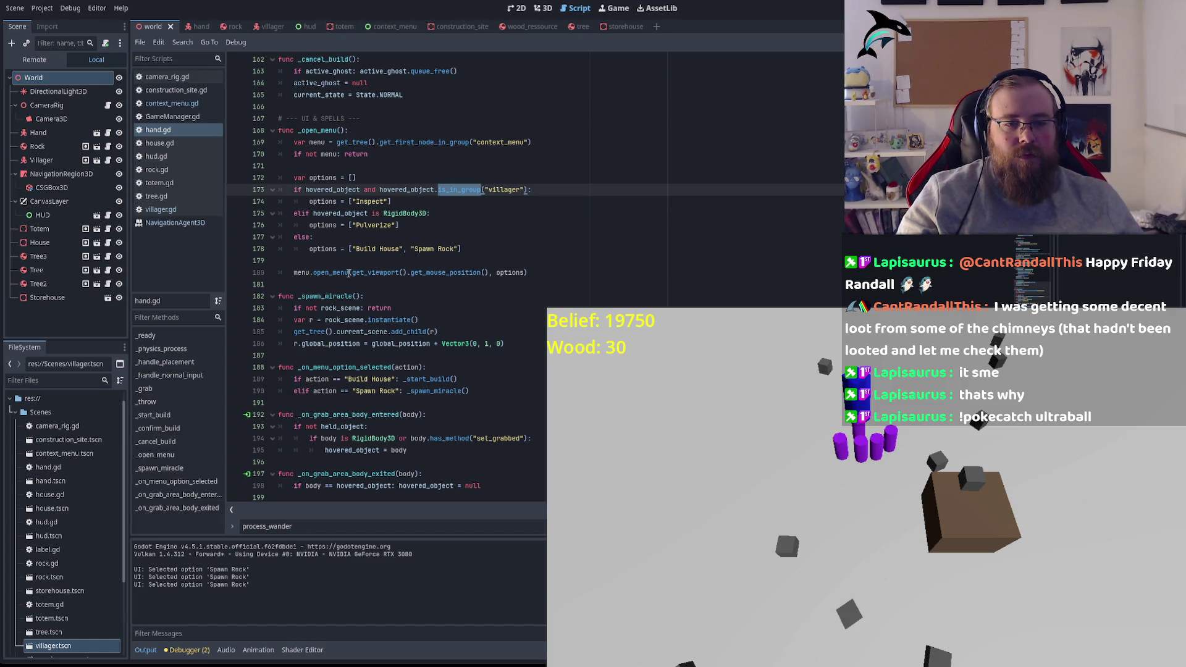
double_click(328, 296)
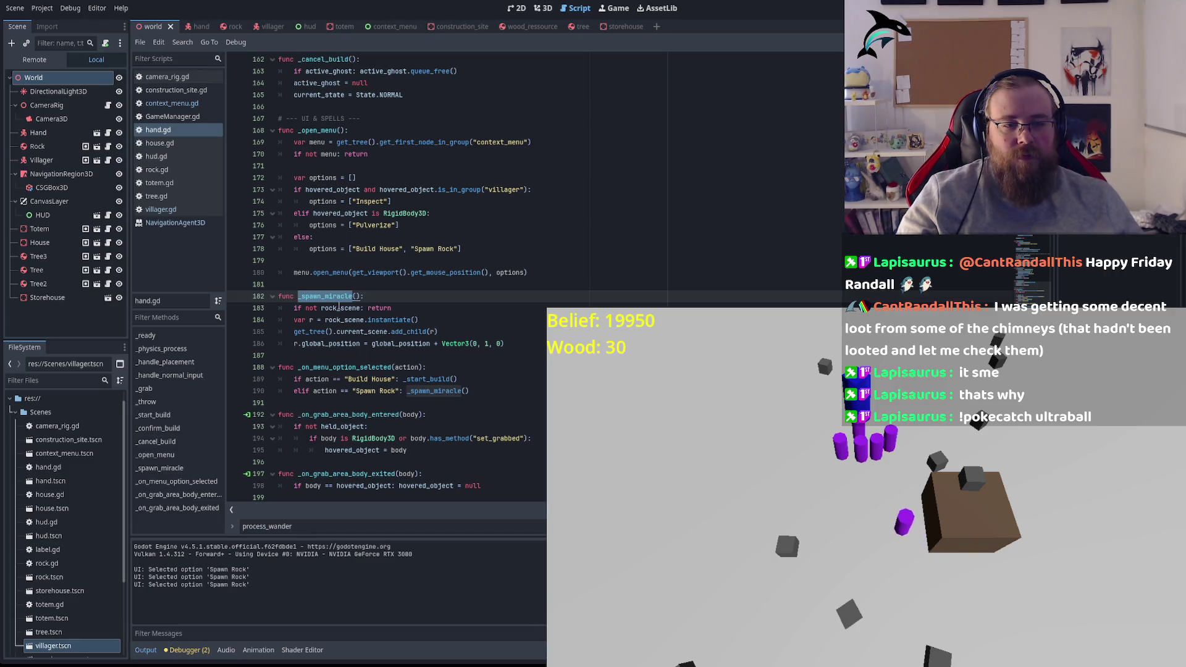
double_click(340, 308)
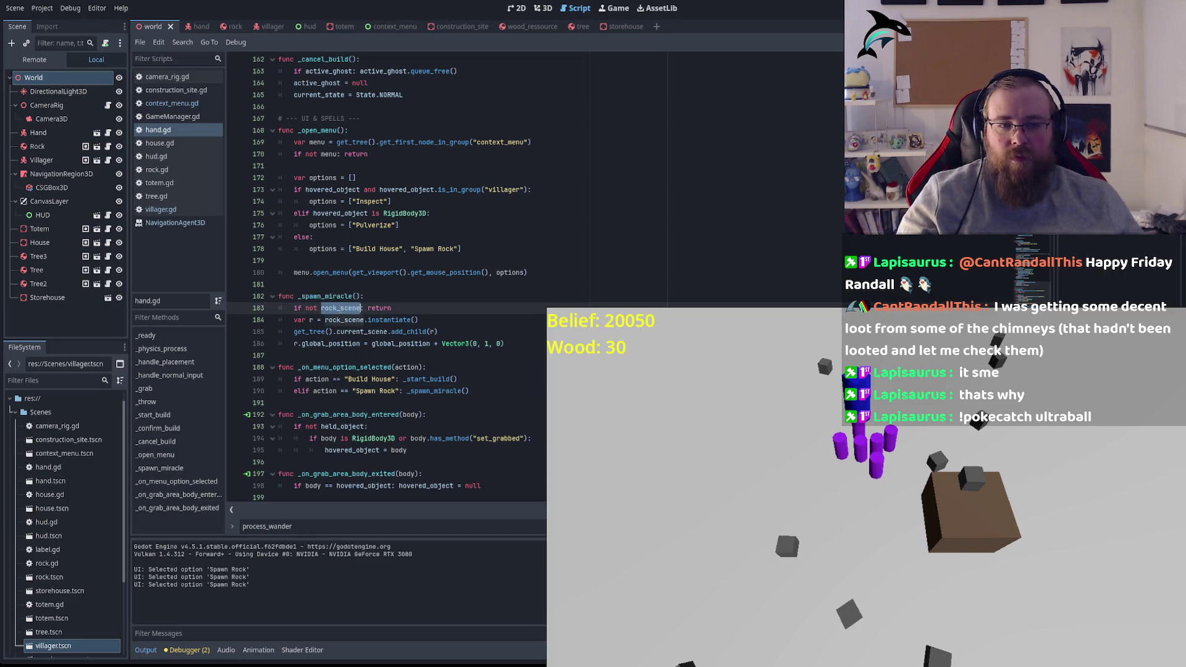
double_click(349, 297)
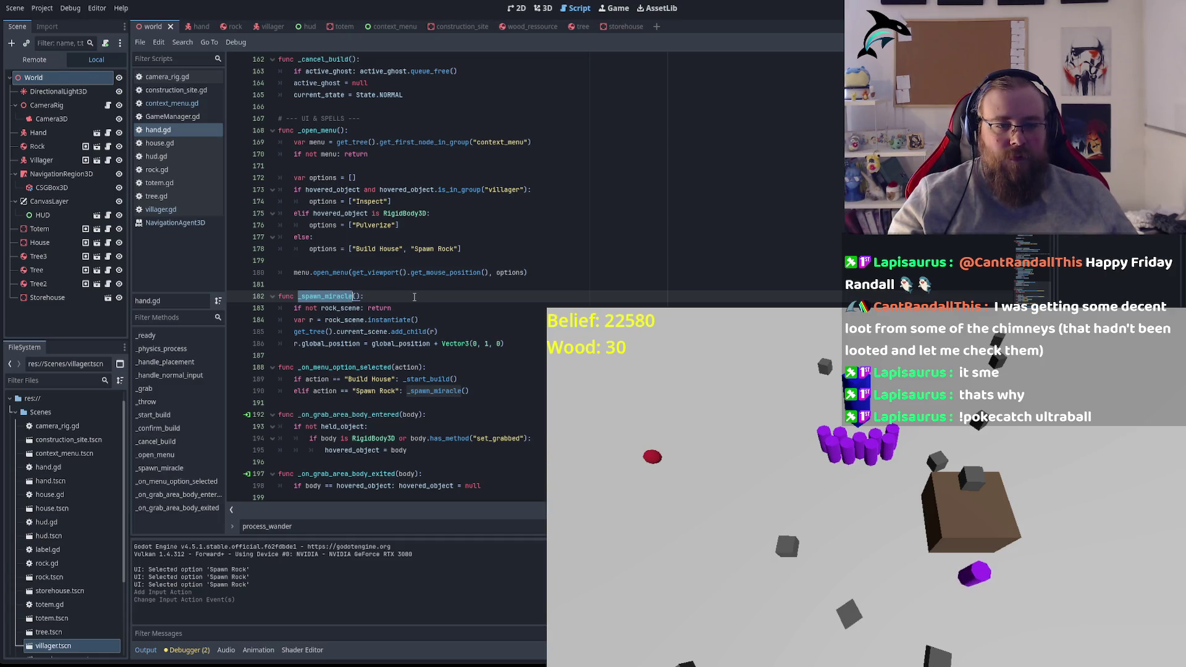
Step: Search hand.gd for 'spawn_rock' to reach the input check on line 99
click(353, 333)
key(ctrl+f)
text(spawn)
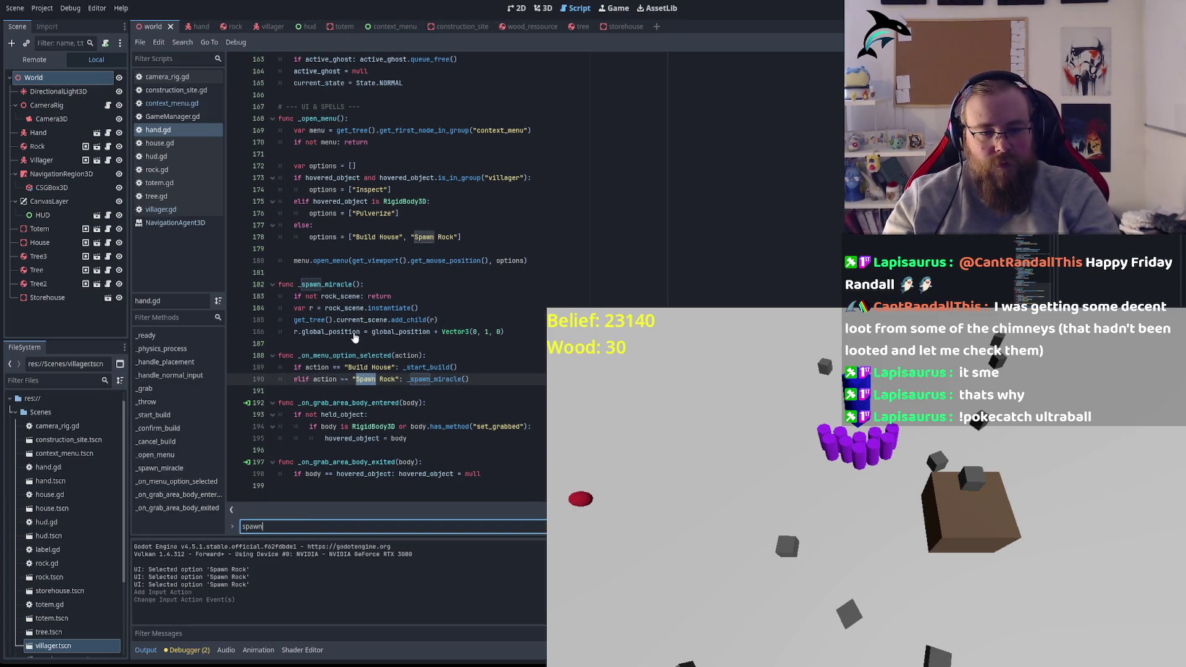
text(_)
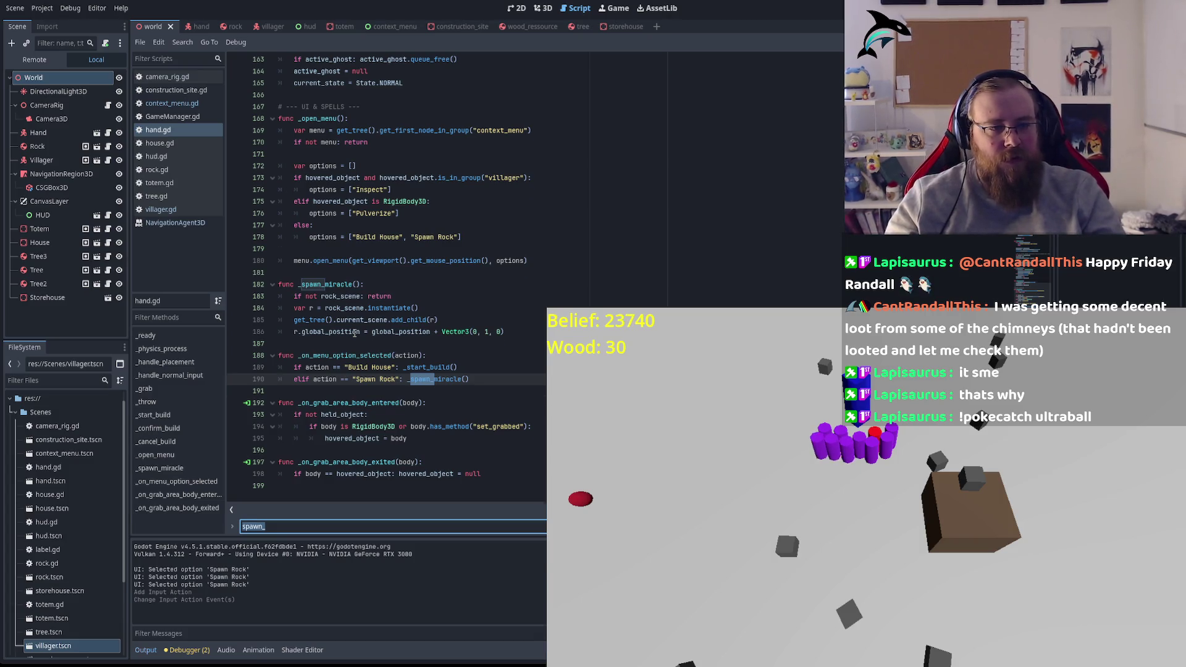
key(ctrl+shift+f)
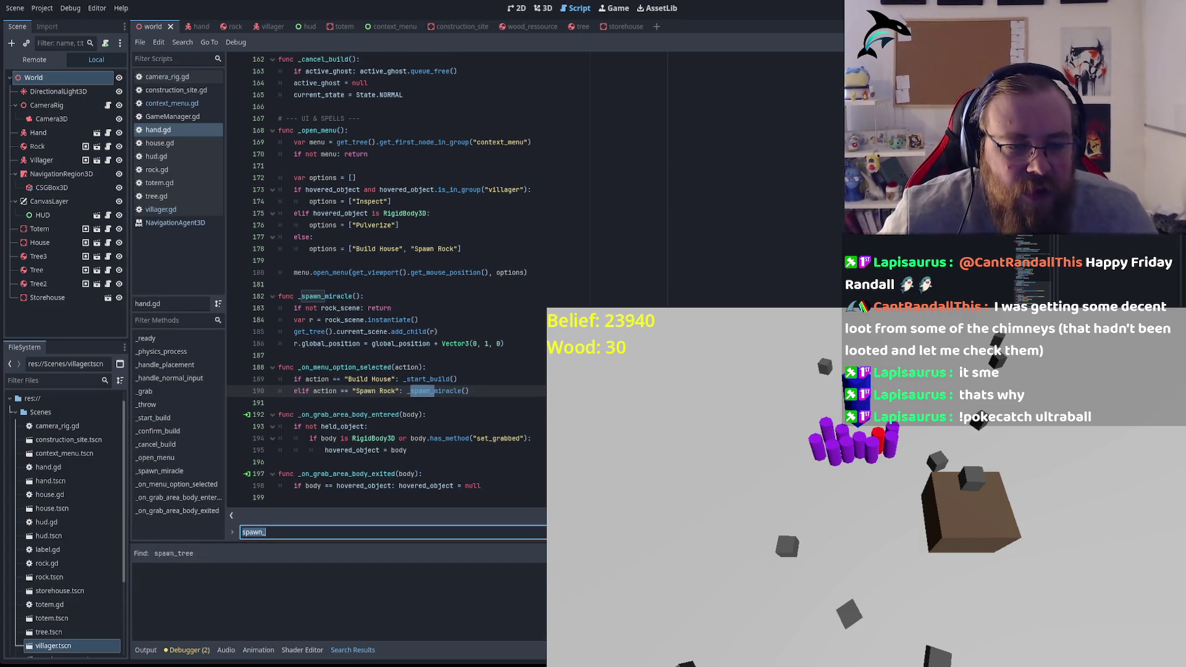
click(424, 391)
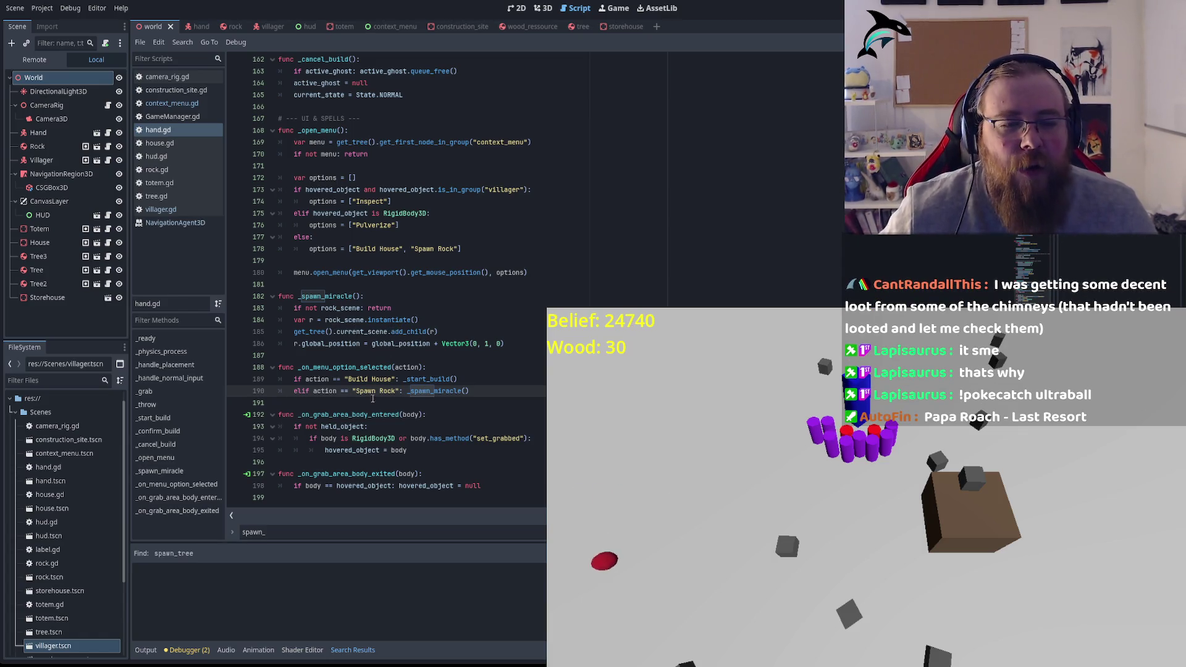
click(291, 531)
text(rock)
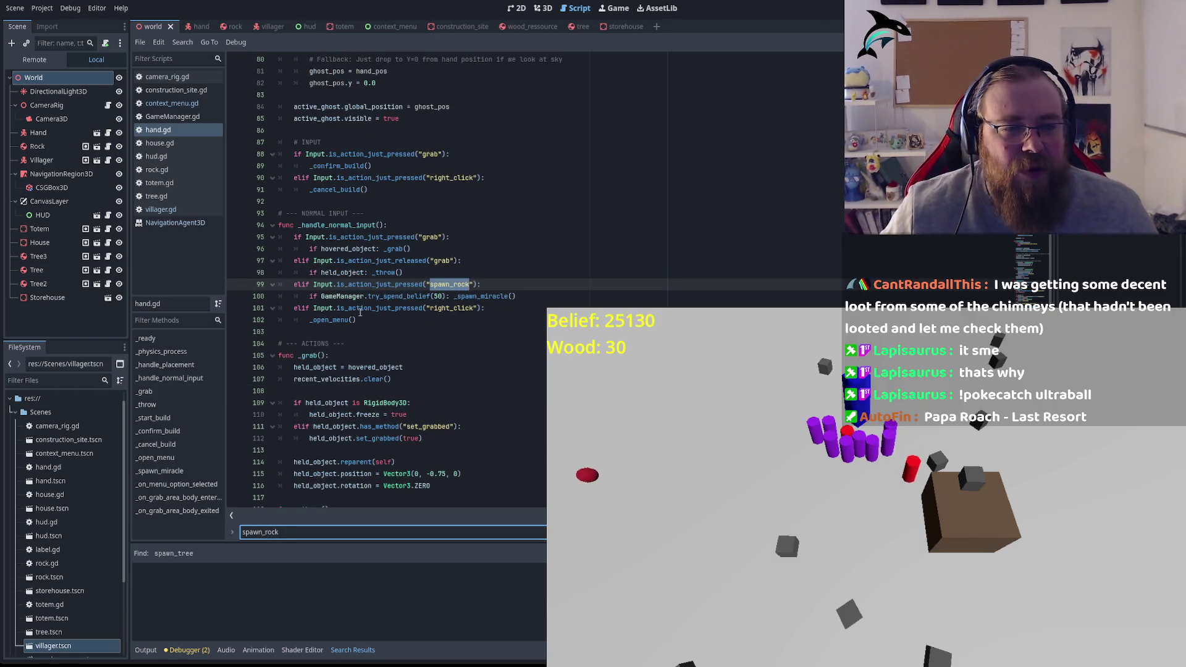
click(350, 285)
Step: Follow the _spawn_miracle call on line 100 back to its definition and select 'miracle'
double_click(450, 285)
double_click(406, 296)
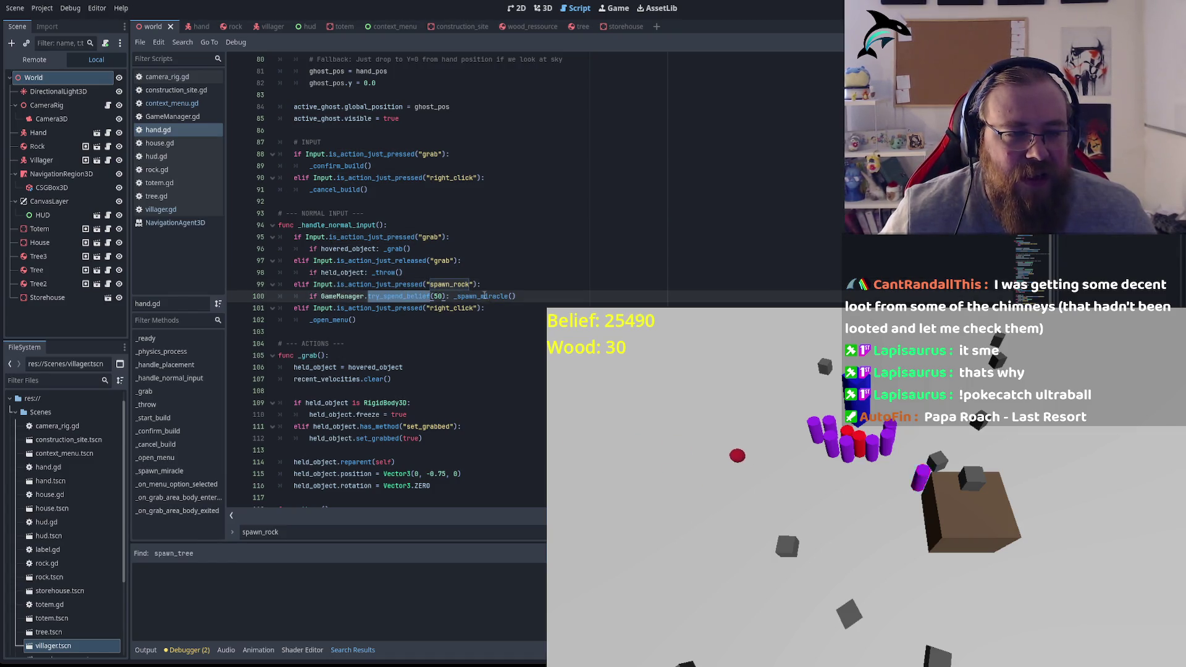
double_click(484, 296)
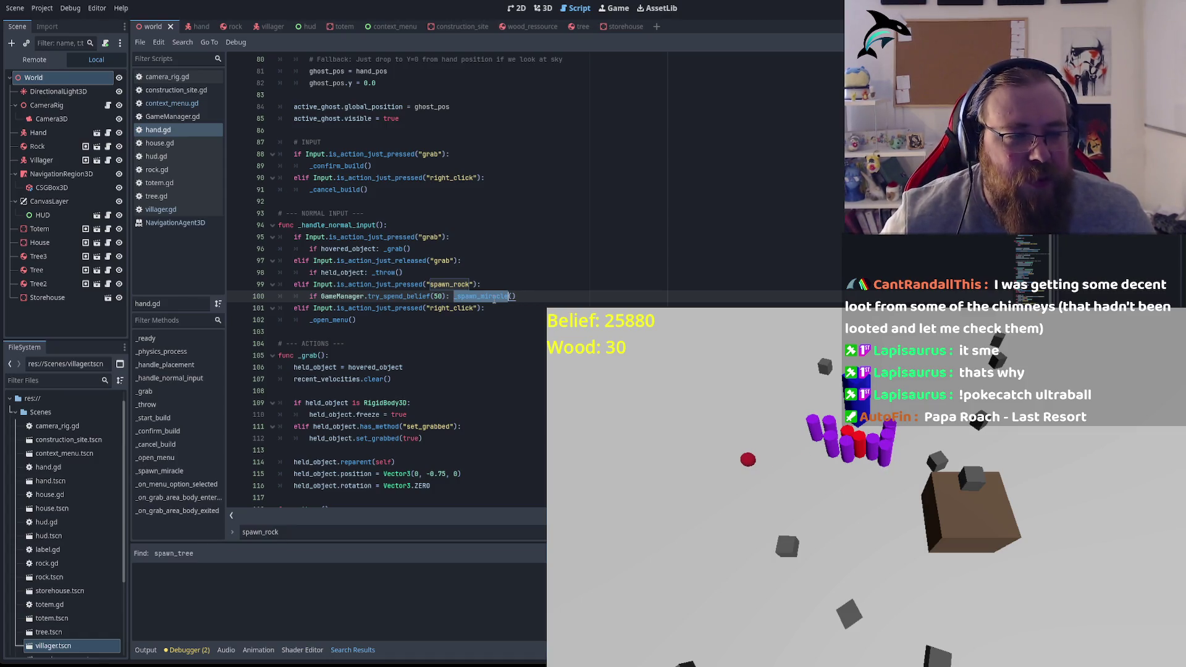
key(ctrl+f)
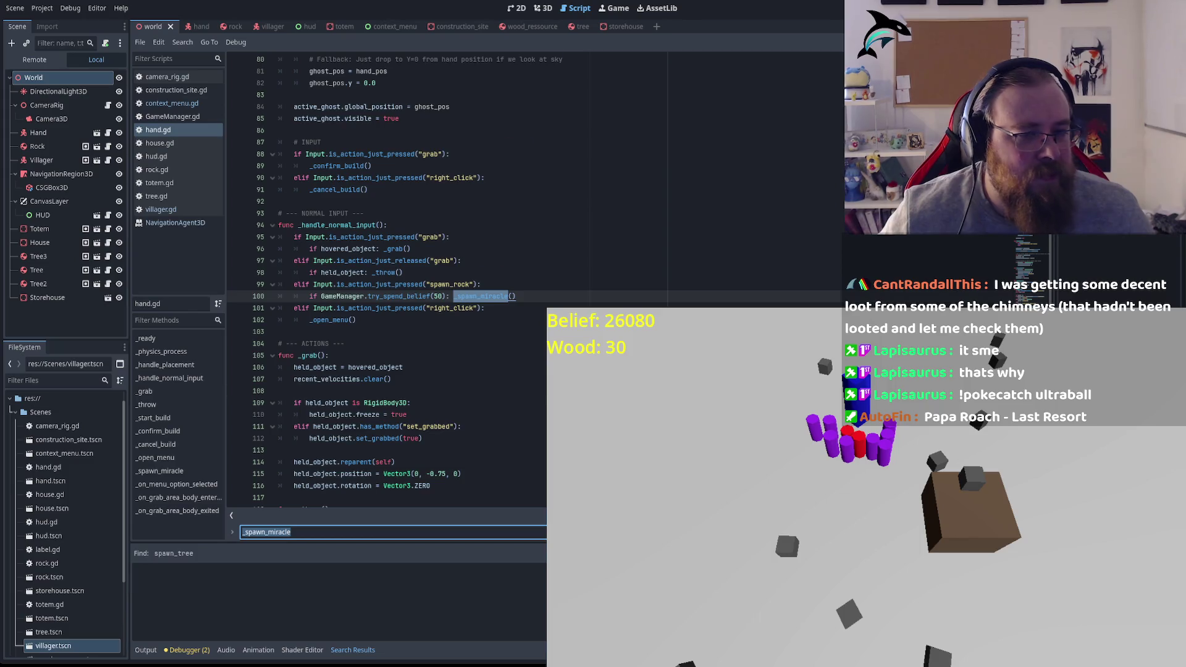
key(Return)
key(Return)
key(Return)
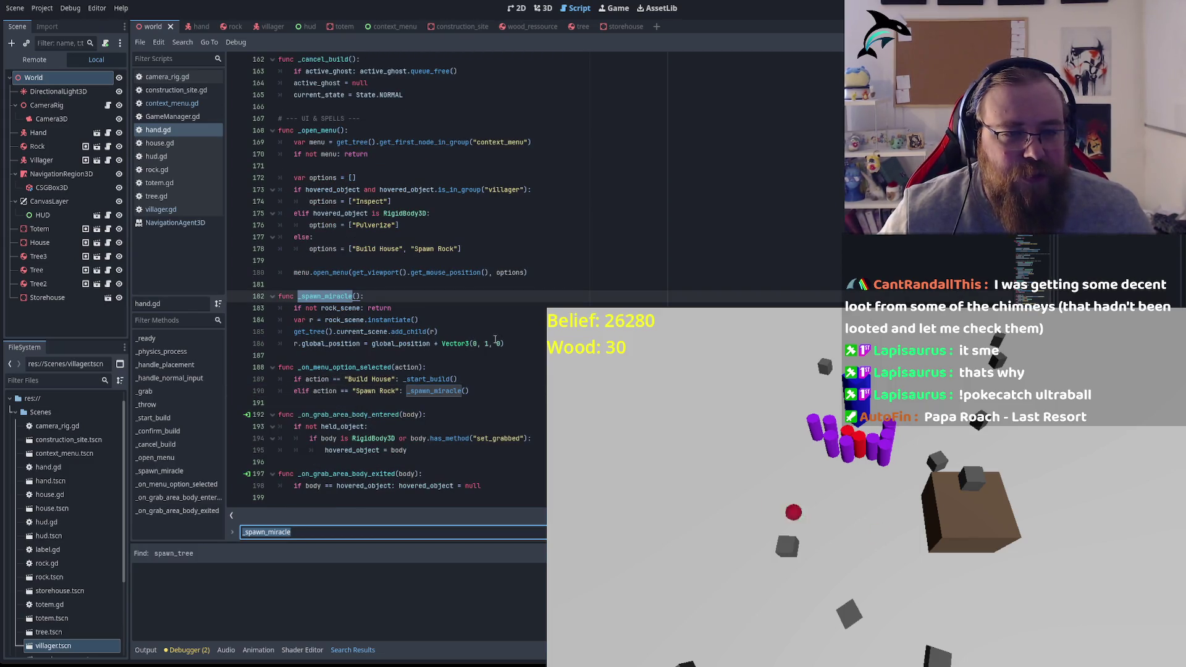
click(329, 293)
drag(326, 295, 347, 296)
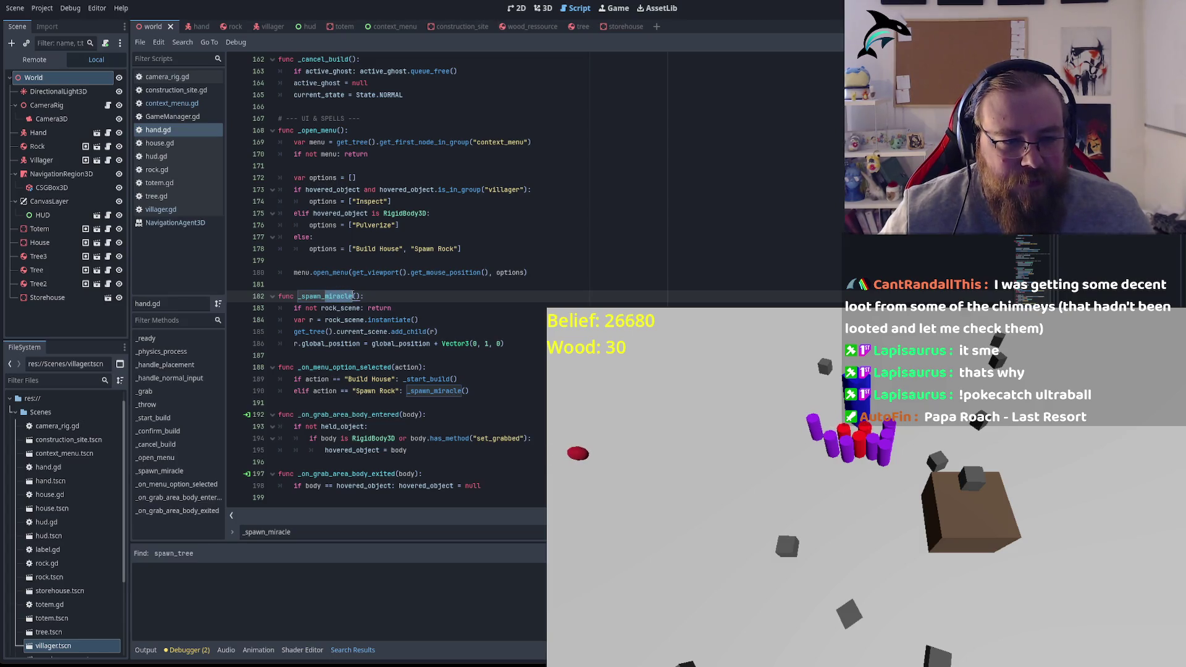
Step: Rename _spawn_miracle to _spawn_rock on line 182 and in the calls on lines 190 and 100
text(r)
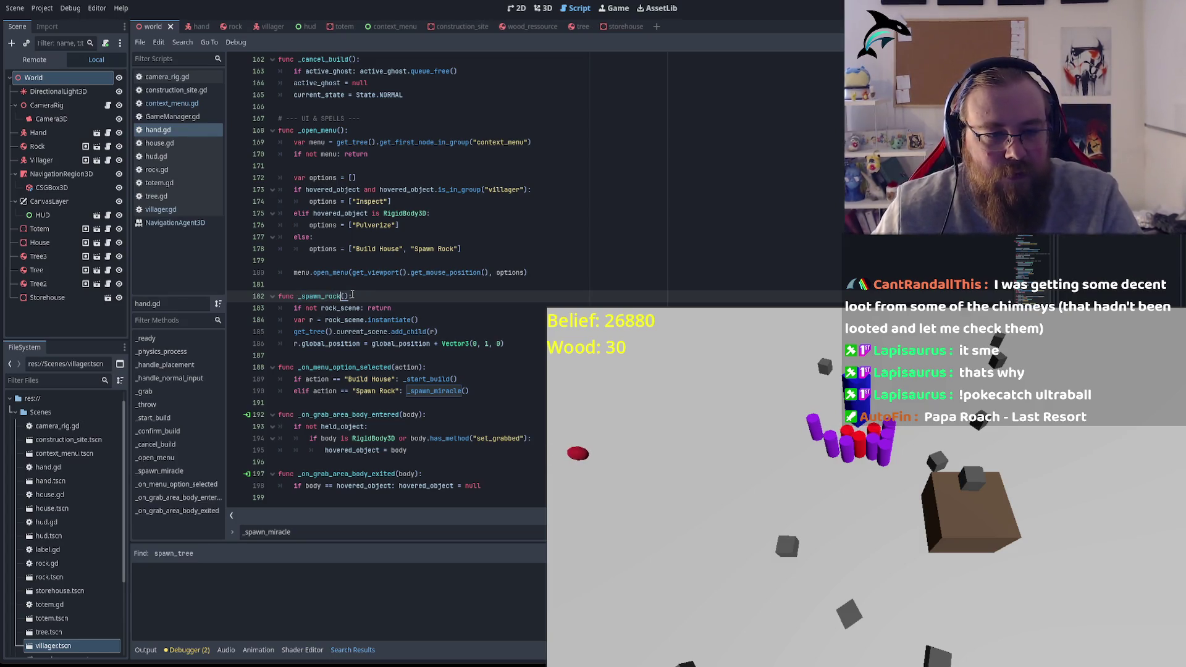
click(441, 389)
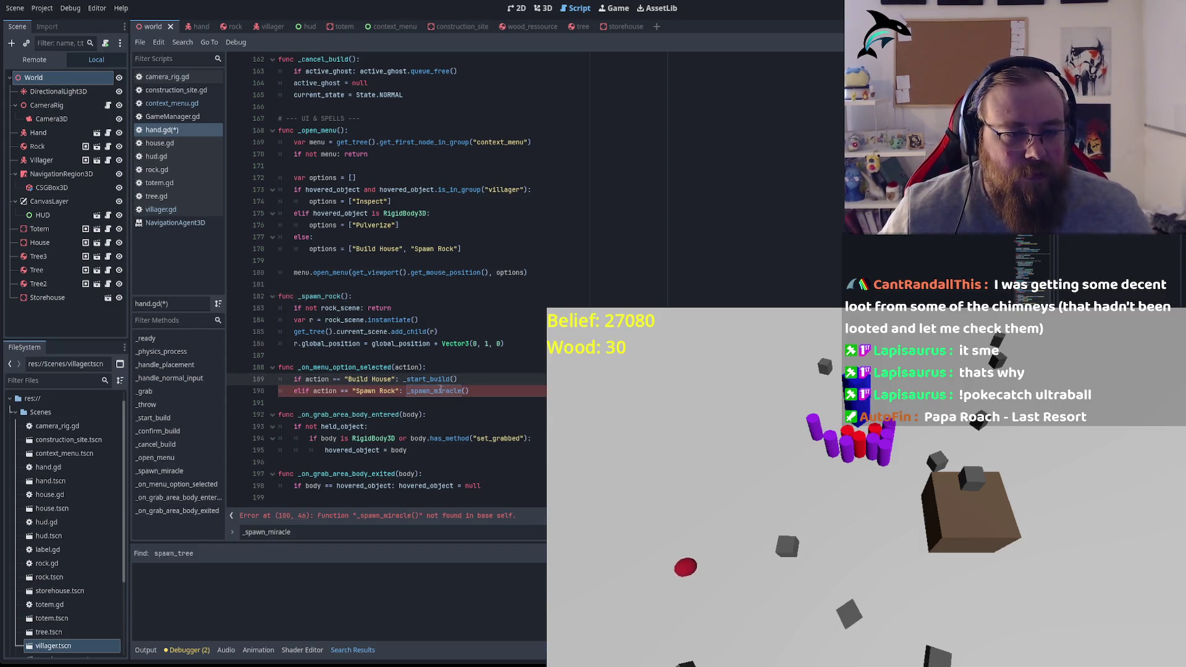
drag(436, 391, 462, 391)
text(rock)
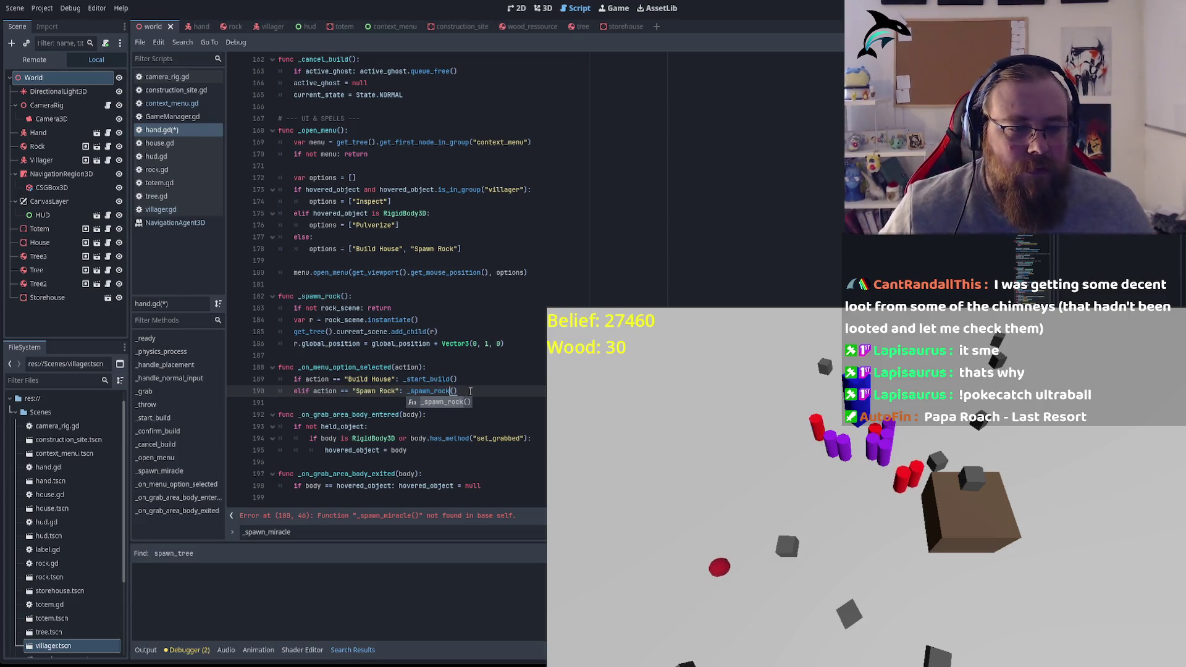
click(377, 515)
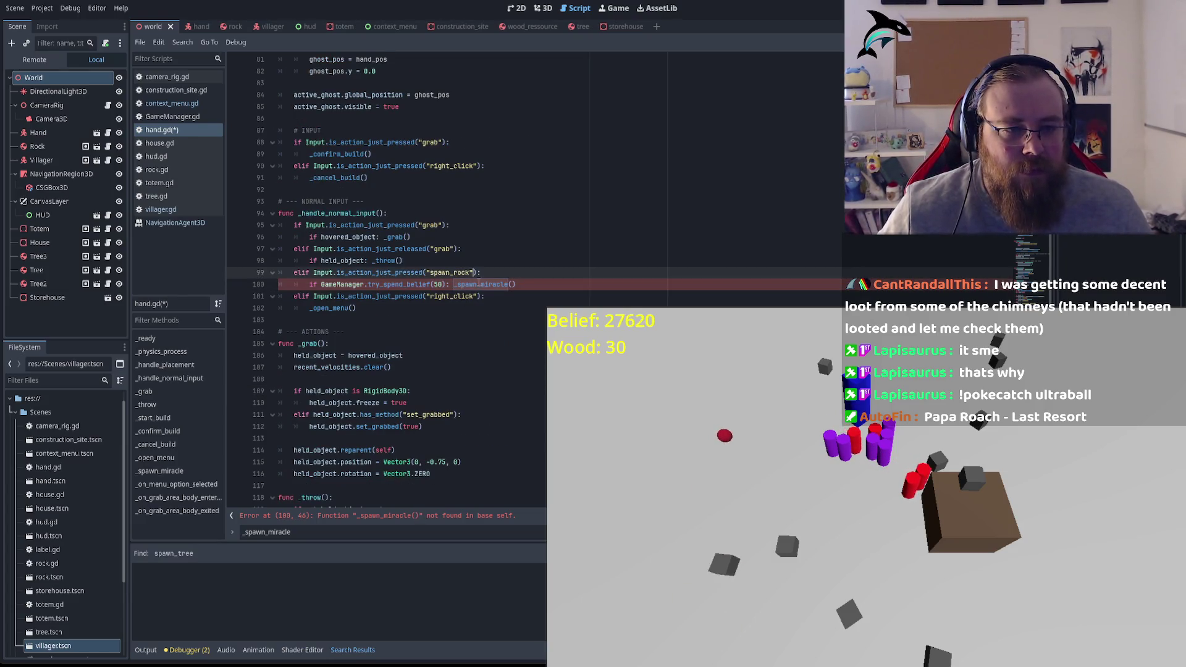
text(:)
drag(481, 285, 509, 285)
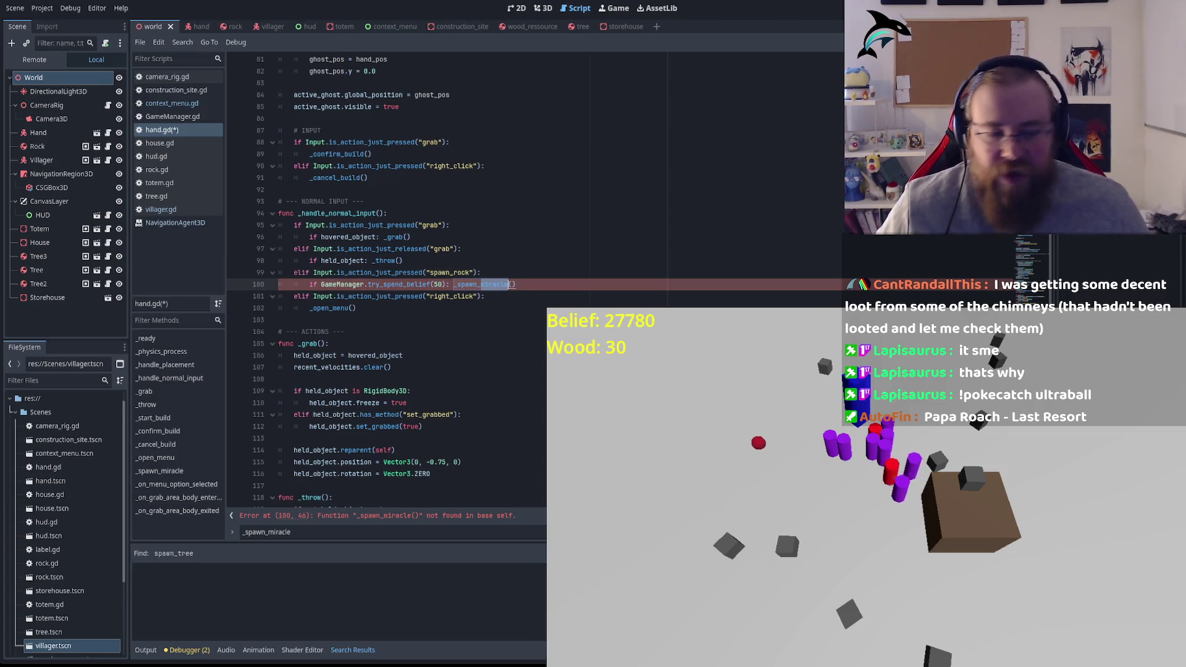
text(rock)
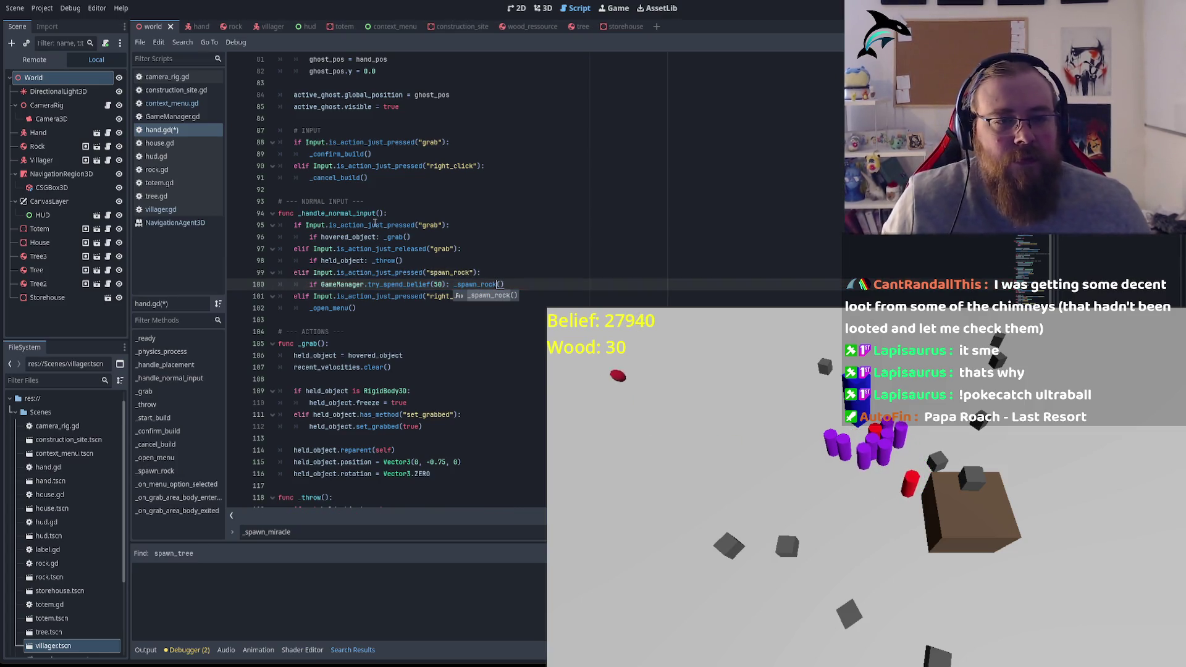
key(Escape)
key(Down)
key(Down)
drag(532, 285, 276, 273)
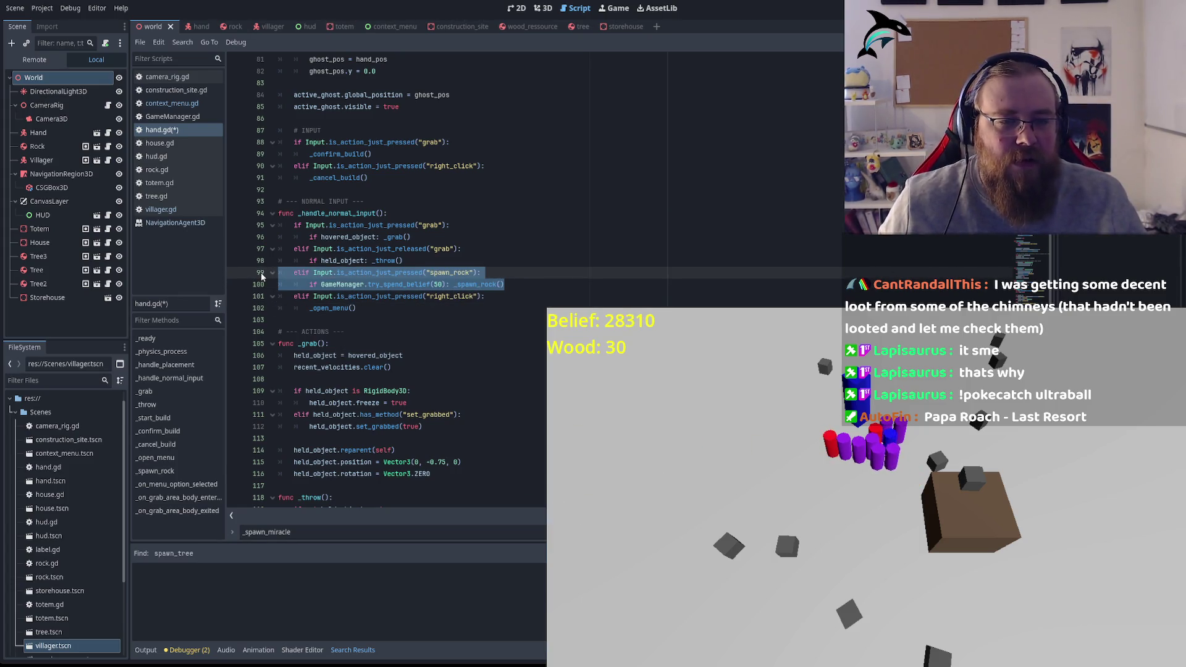
shift+click(273, 279)
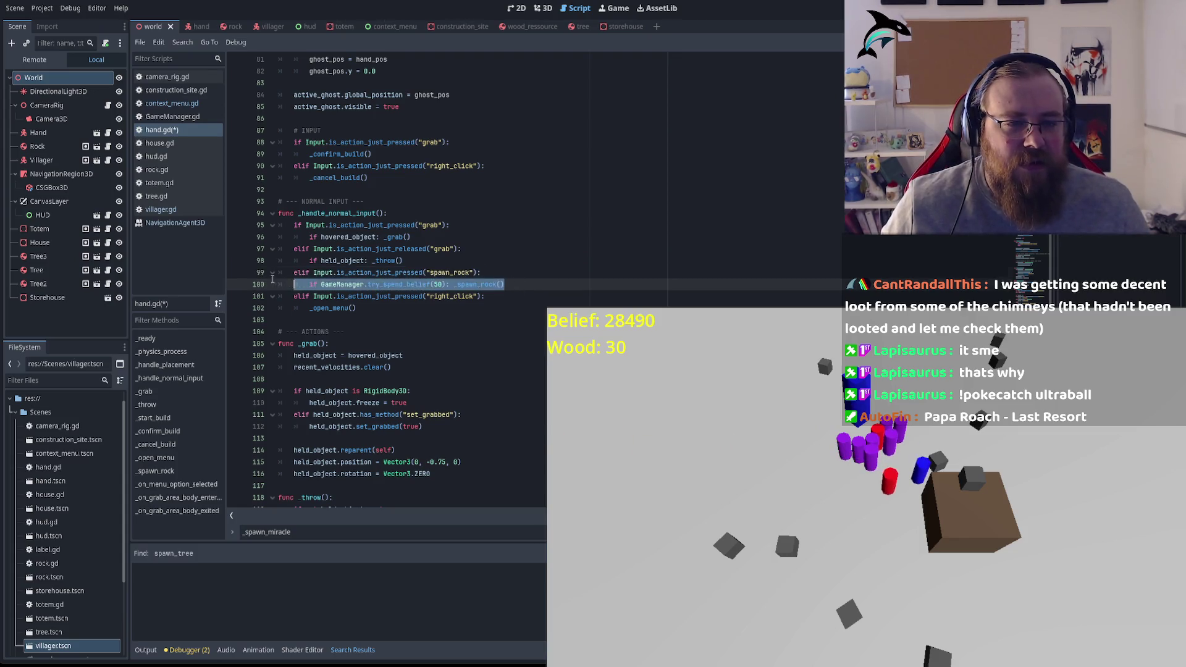
Step: Duplicate the spawn_rock input lines 99–100 and change the copy's action to spawn_tree
drag(273, 280, 260, 281)
key(ctrl+shift+d)
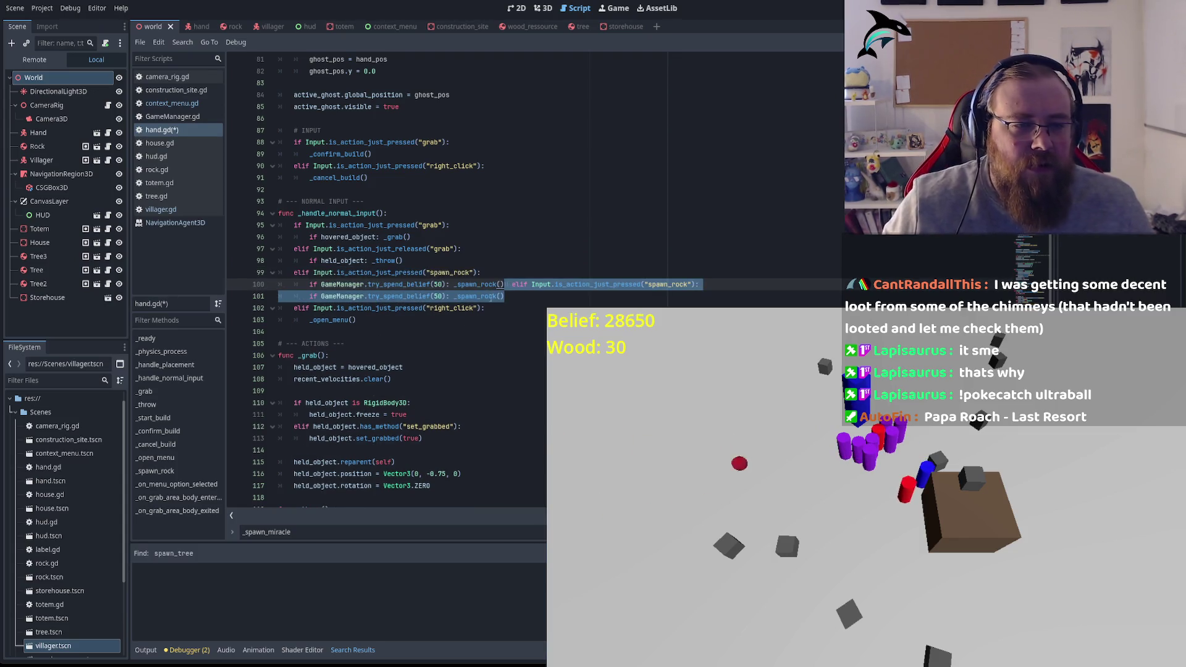
click(507, 286)
key(Return)
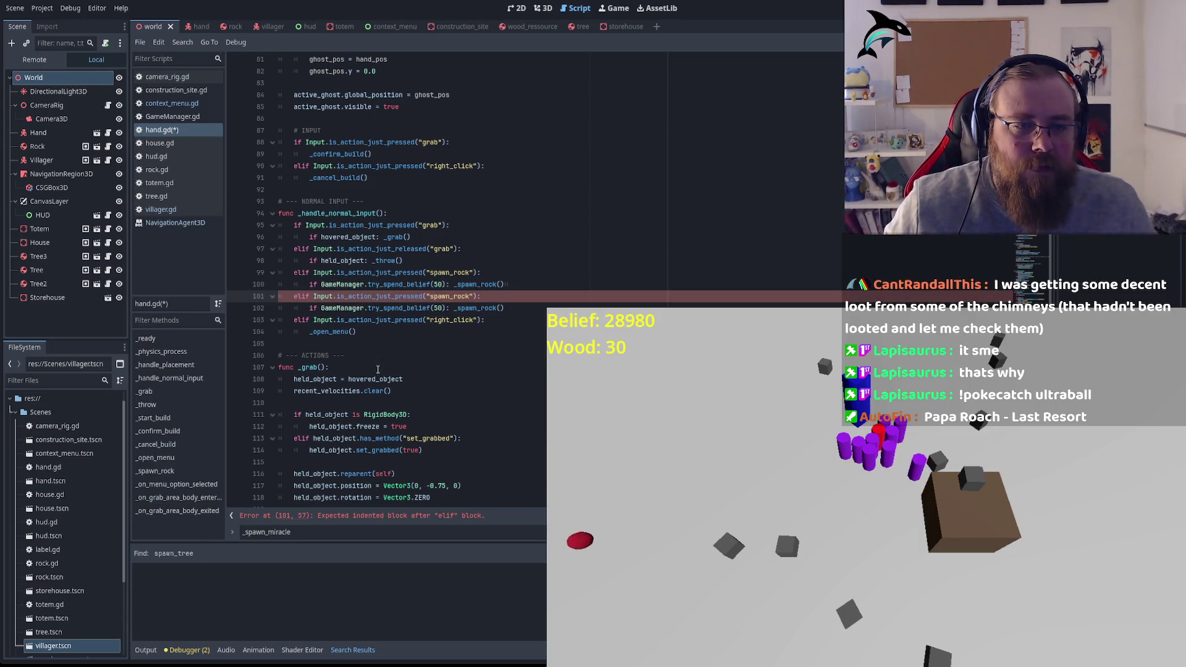
key(BackSpace)
double_click(449, 296)
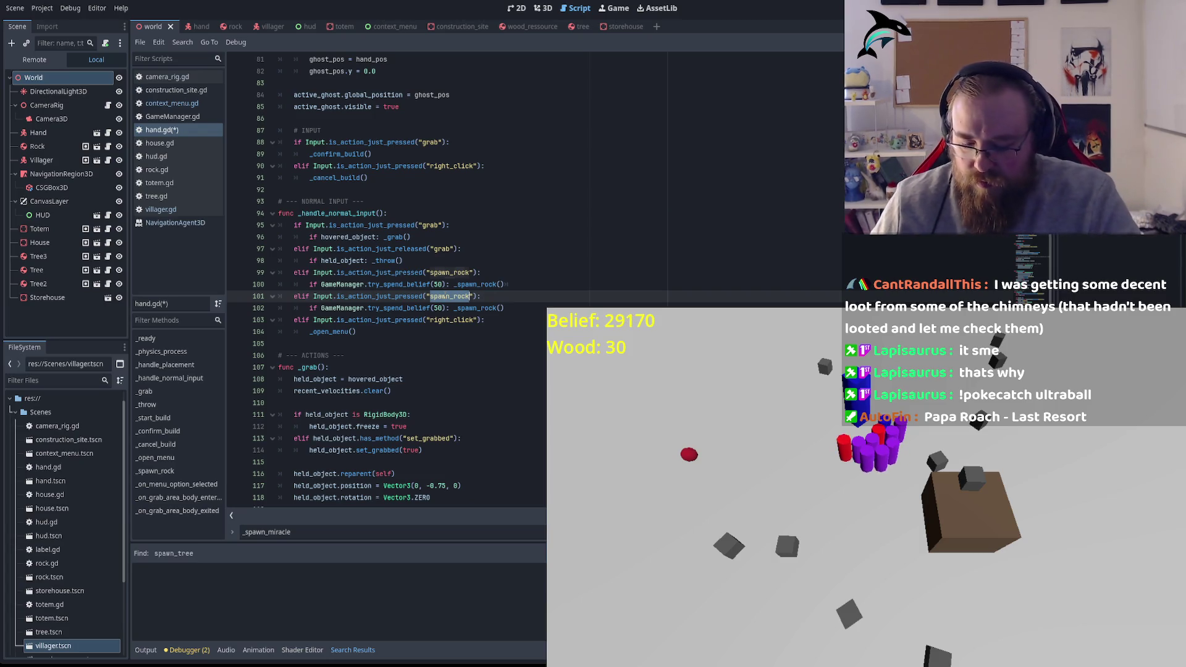
text(s)
key(Down)
key(Return)
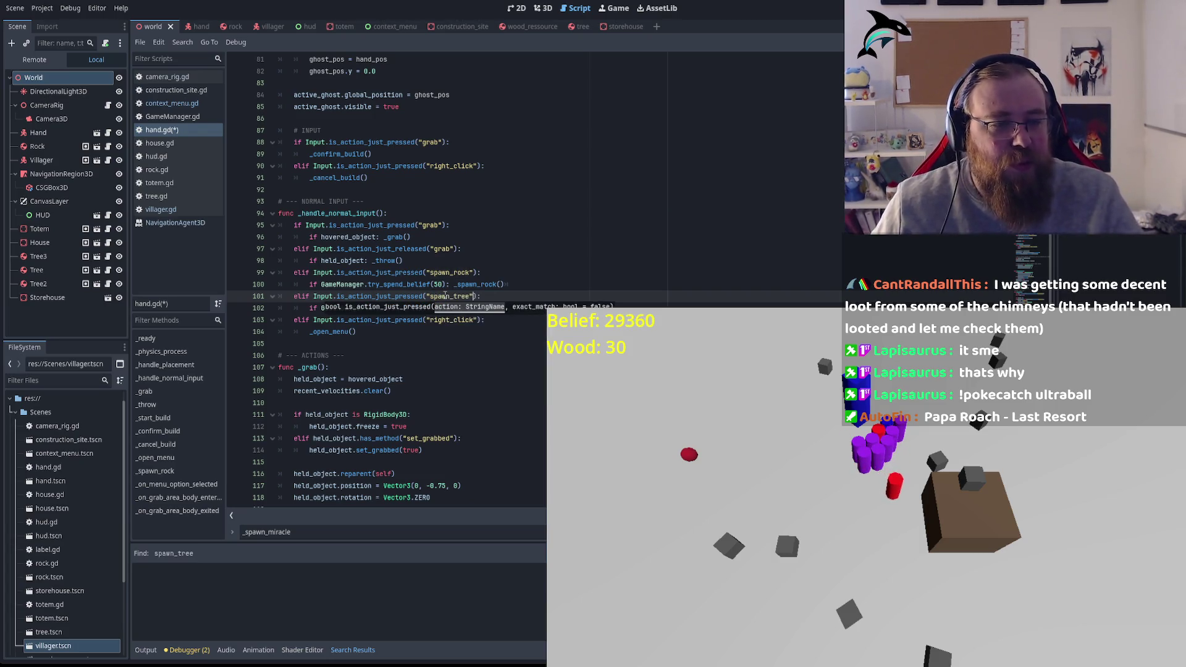
Step: Change the duplicated call on line 102 to _spawn_tree() and select the _spawn_rock function
click(453, 370)
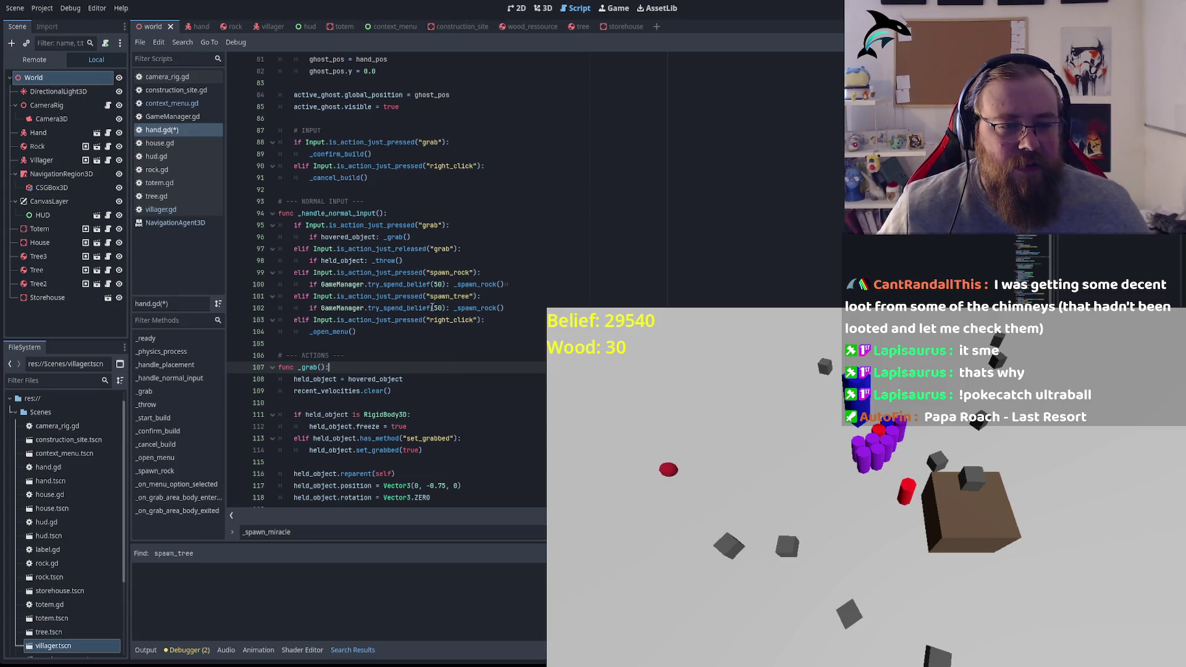
click(388, 307)
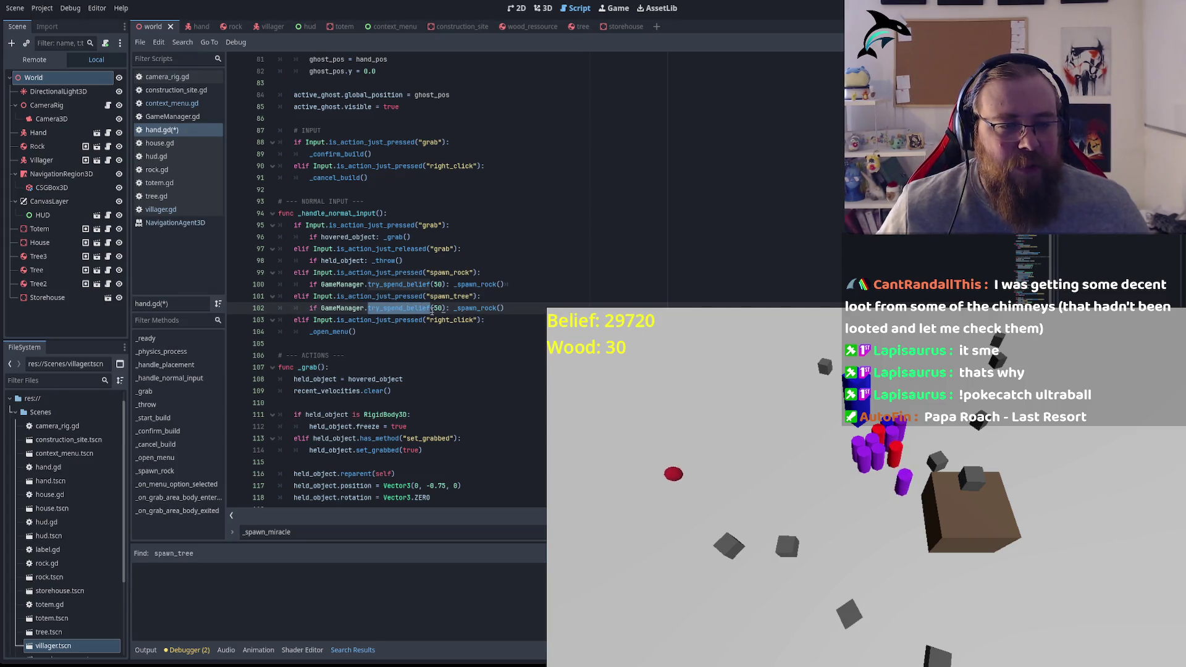
click(442, 307)
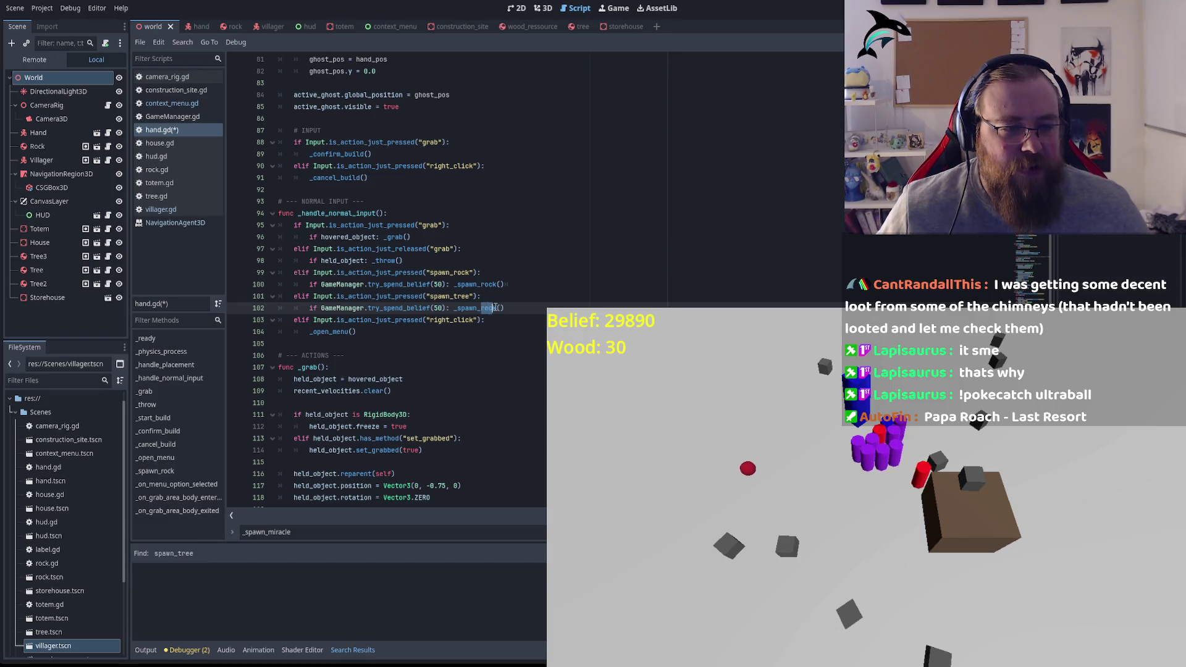
text(tree)
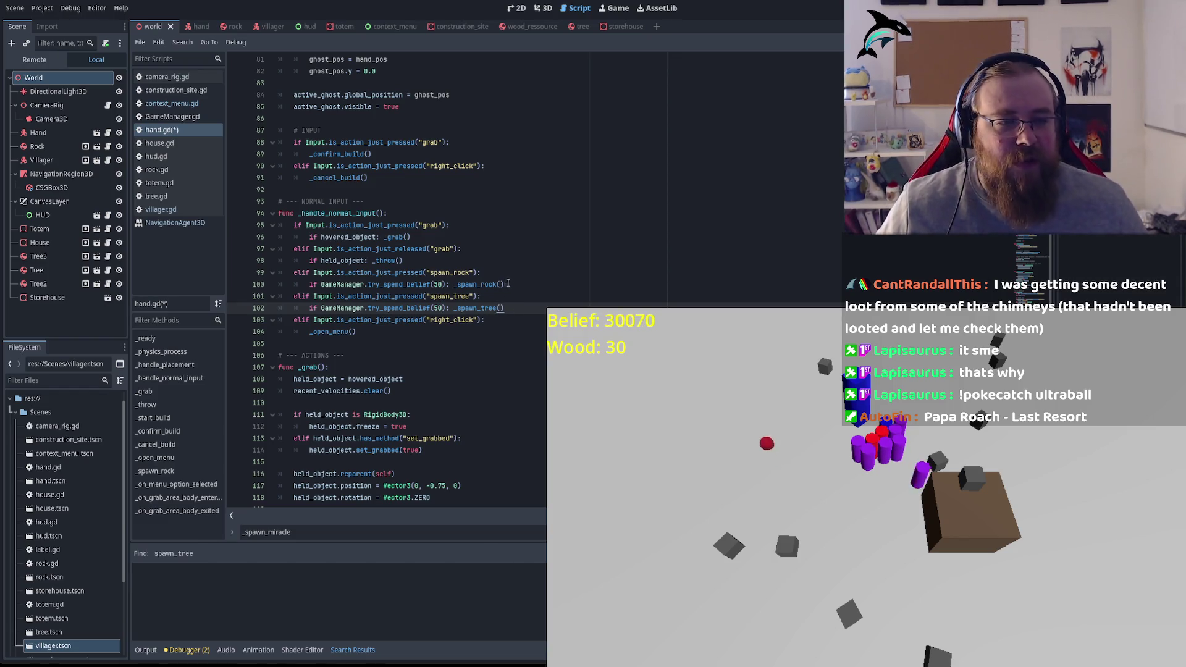
ctrl+click(455, 285)
mouse_move(519, 344)
mouse_down()
mouse_move(284, 319)
mouse_move(270, 288)
mouse_up()
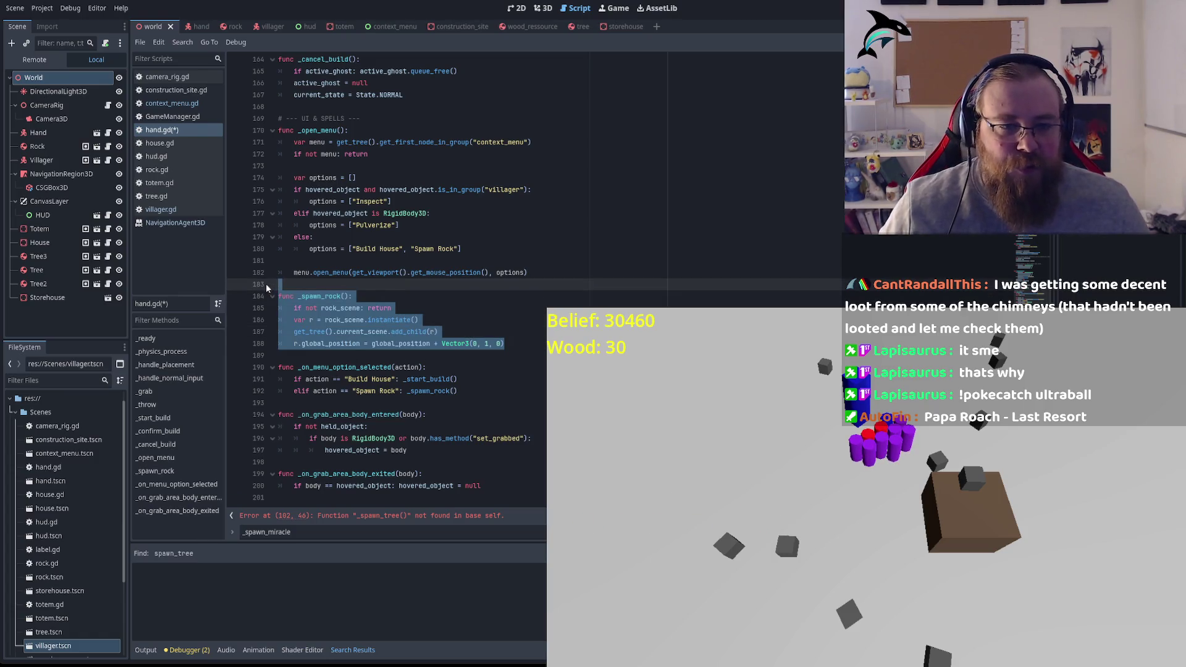
Step: Duplicate _spawn_rock below itself and start renaming the copy's rock references to tree
key(ctrl+shift+d)
click(527, 338)
click(527, 344)
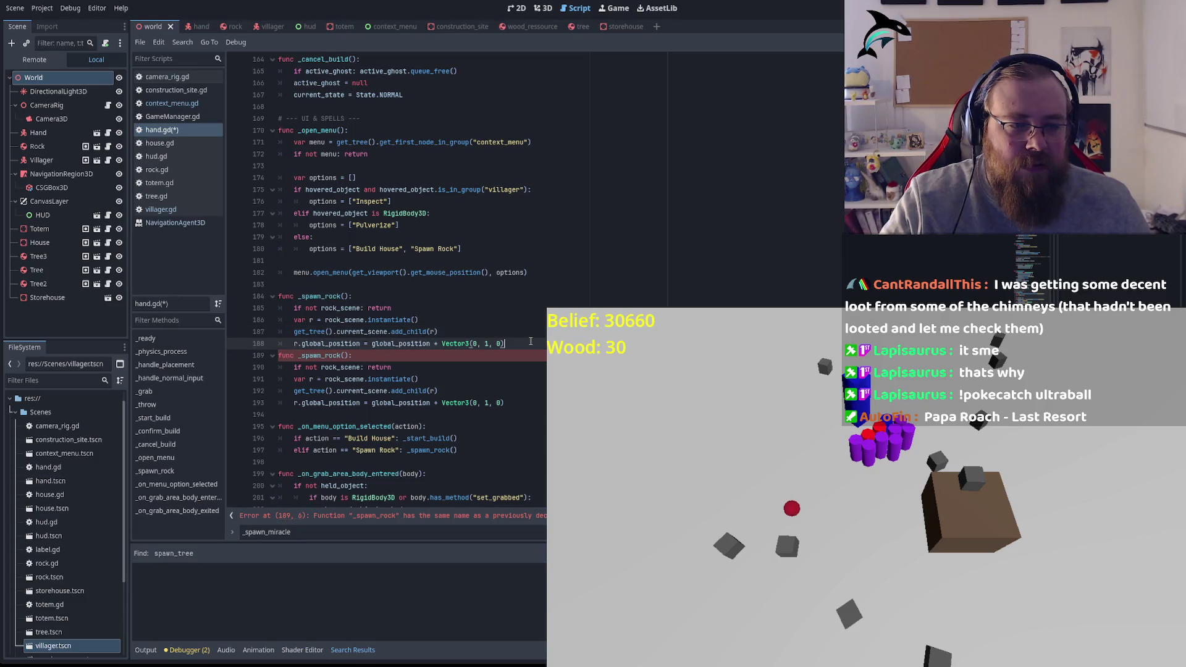
key(Return)
click(326, 367)
drag(326, 367, 339, 367)
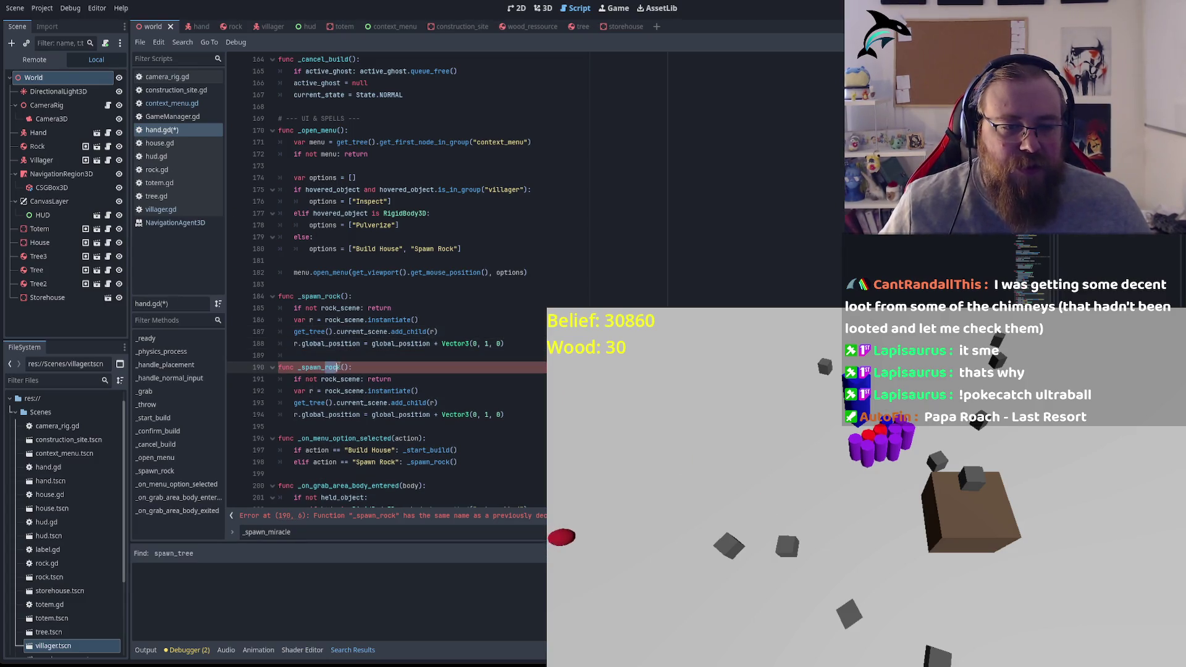
text(tree)
click(334, 380)
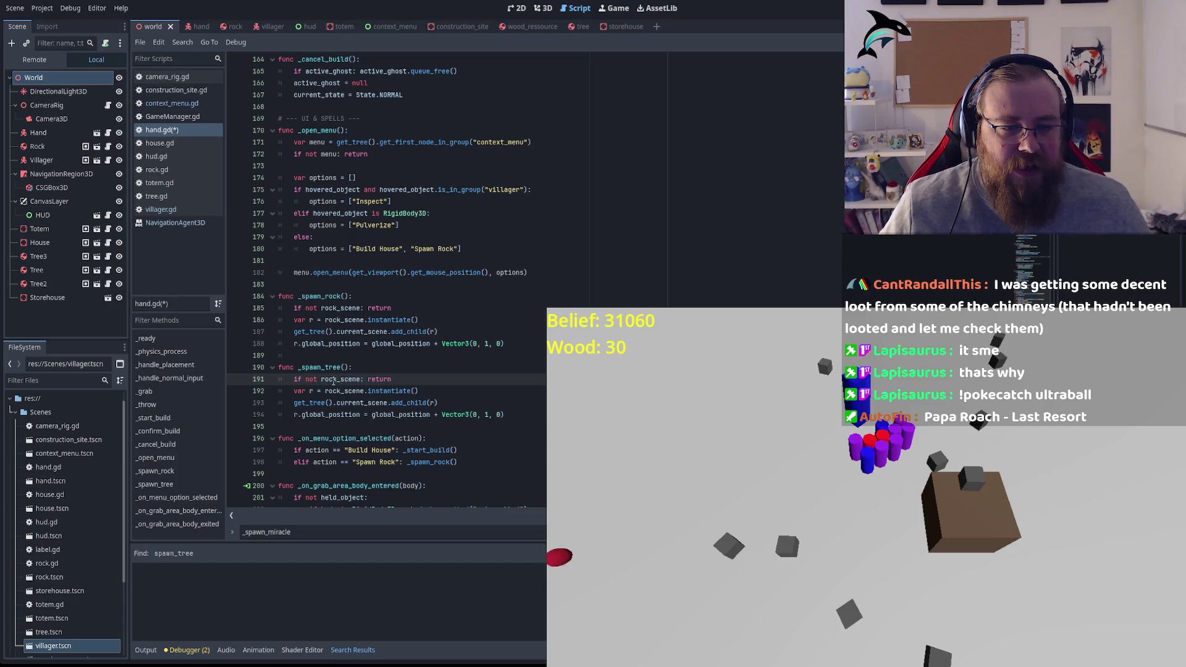
drag(320, 379, 339, 379)
text(tree)
Step: Change rock_scene to tree_scene on line 192 and review the add_child line of _spawn_tree
click(400, 356)
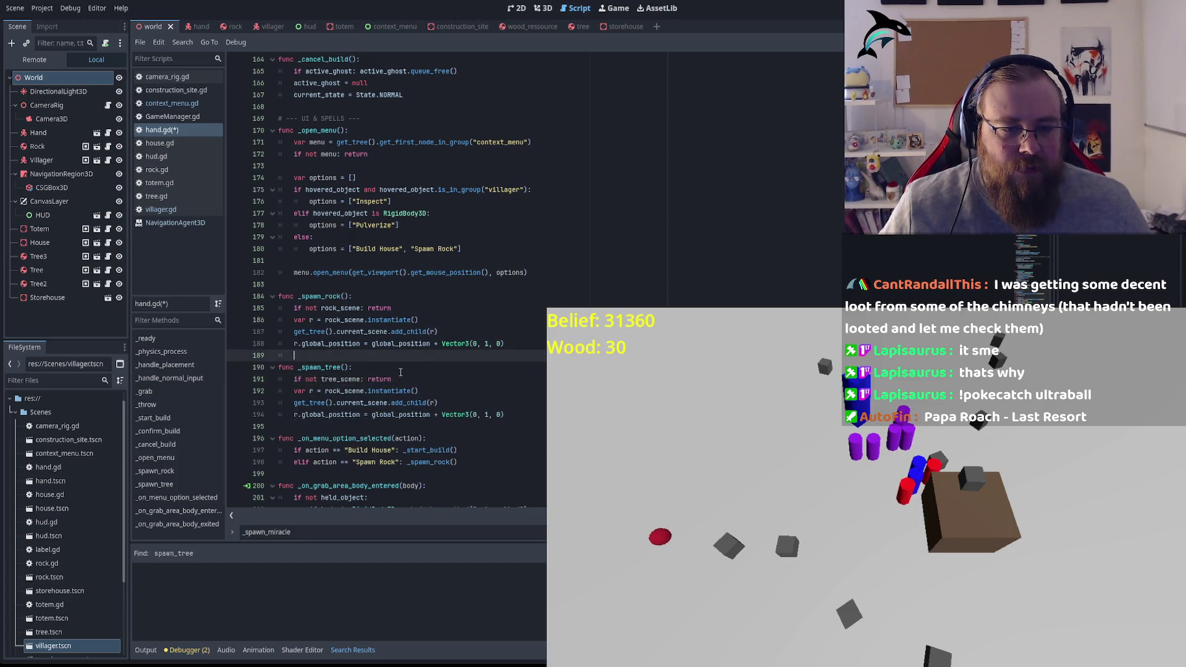
click(329, 391)
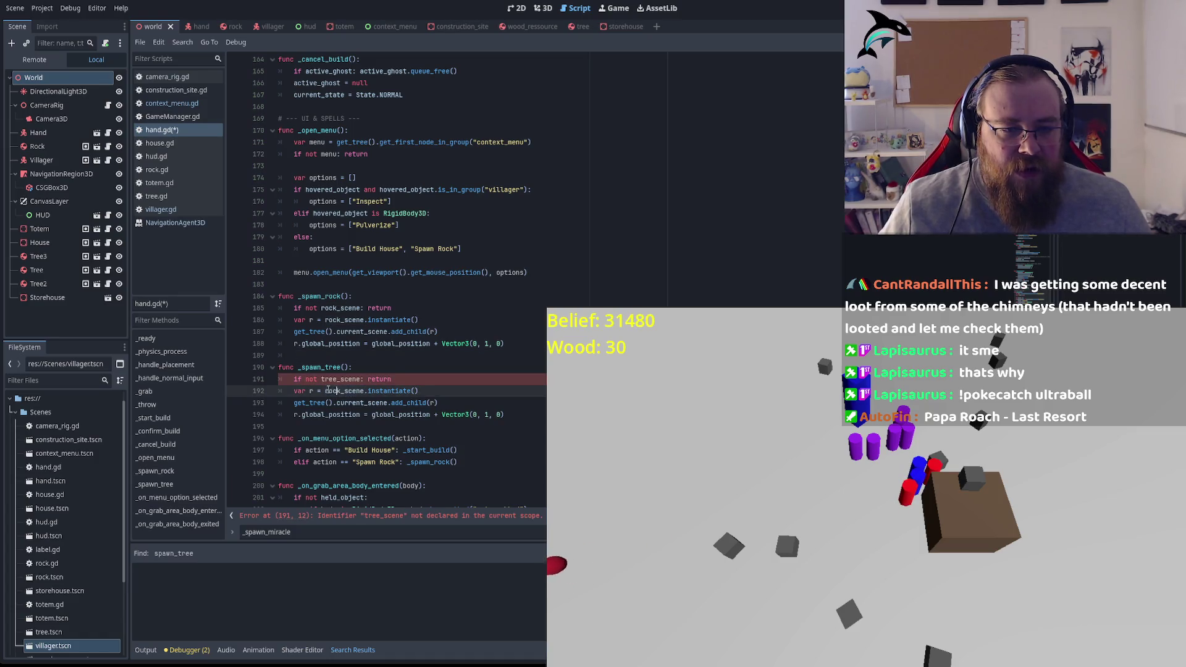
drag(326, 391, 344, 391)
text(tree)
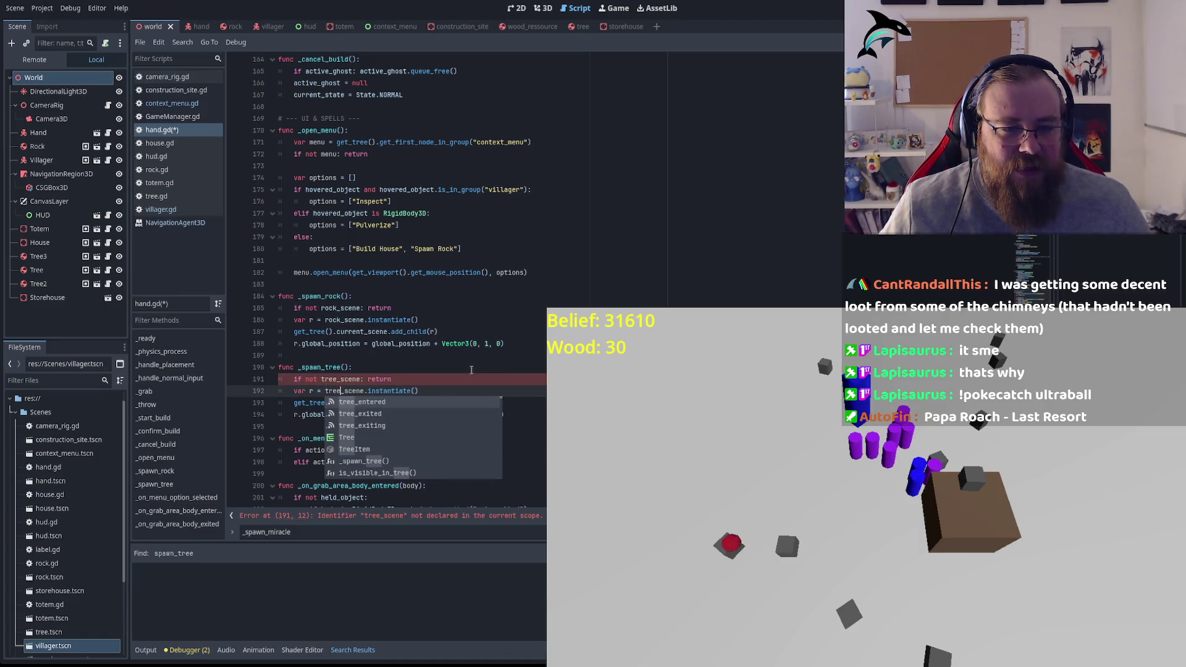
click(306, 403)
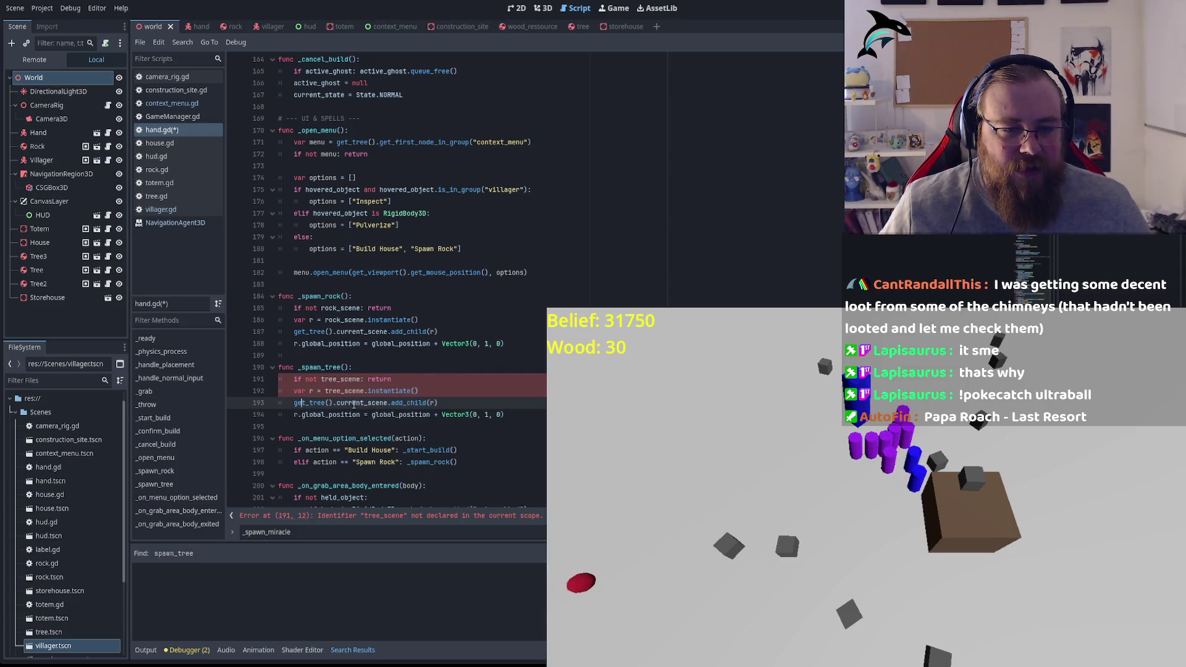
double_click(309, 403)
double_click(363, 403)
double_click(408, 403)
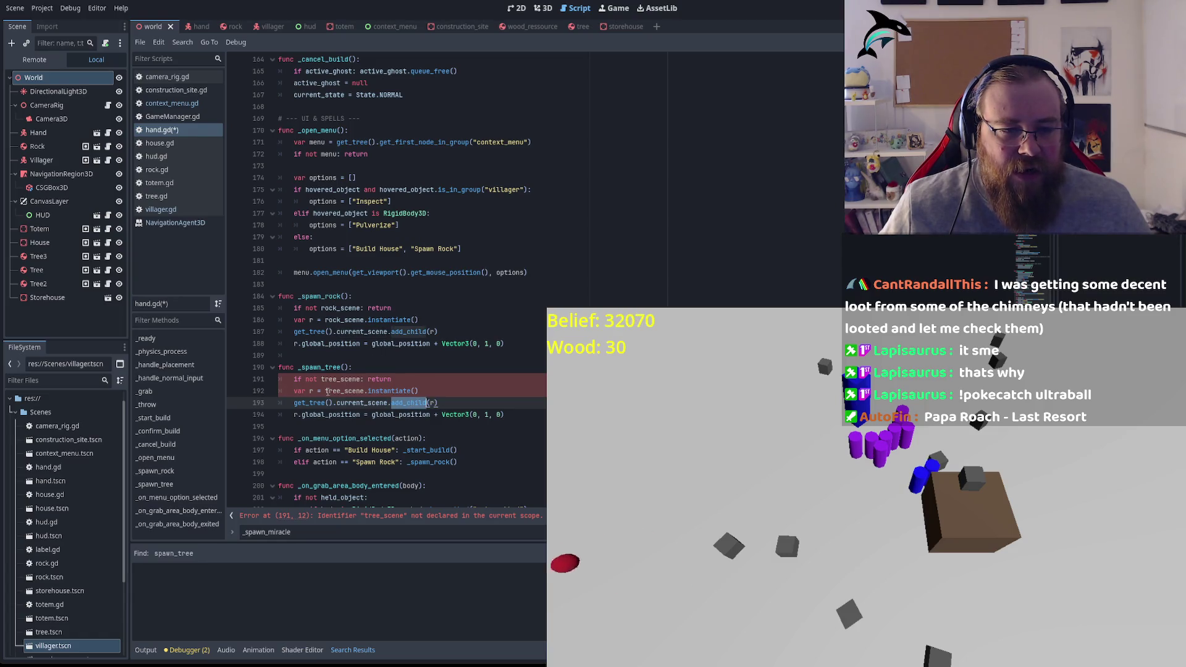
click(306, 417)
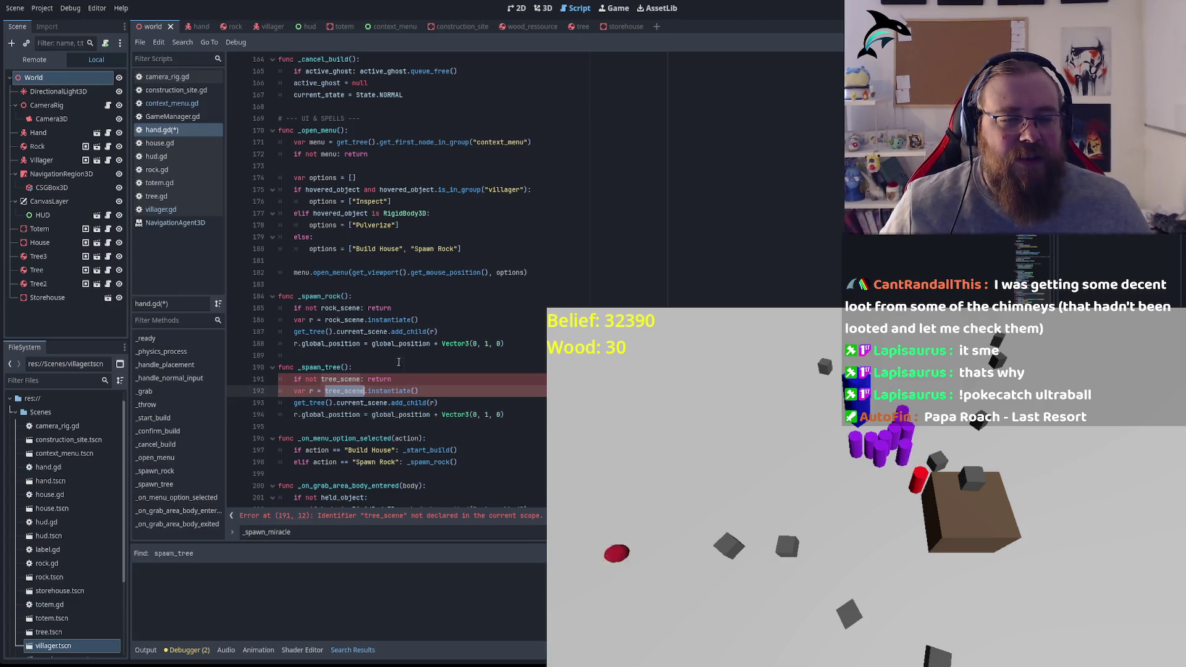
Step: Add an exported tree_scene variable by duplicating the rock_scene export line, then save hand.gd
scroll(403, 341, up, 8)
scroll(404, 341, up, 13)
scroll(404, 341, up, 20)
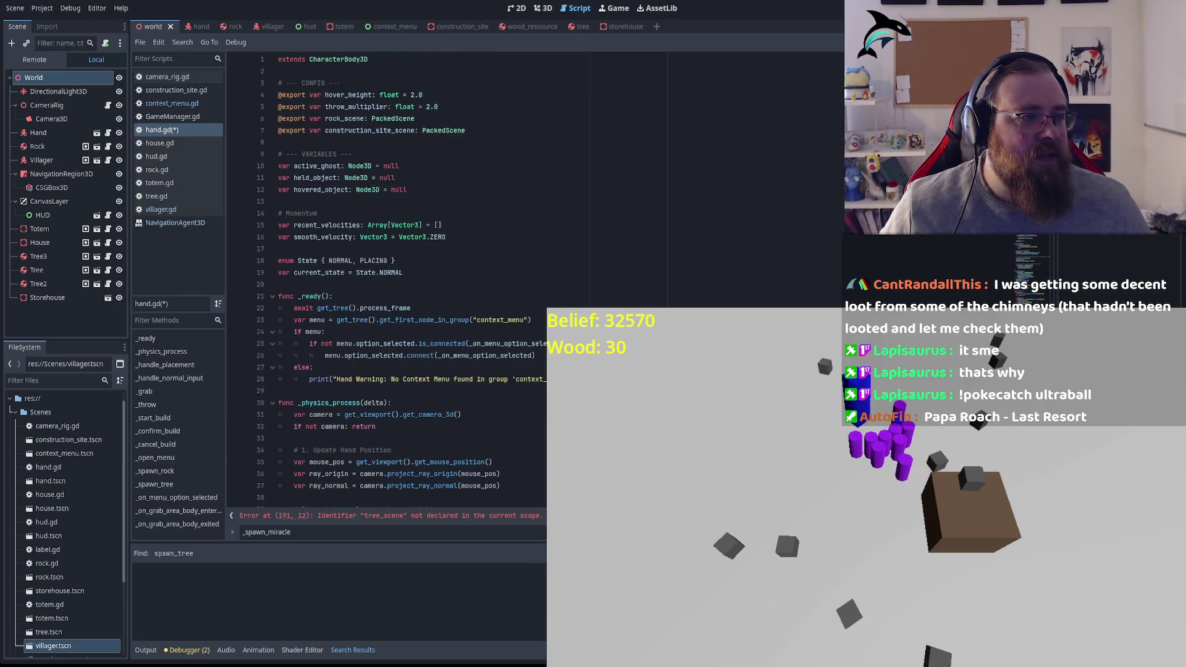
click(358, 122)
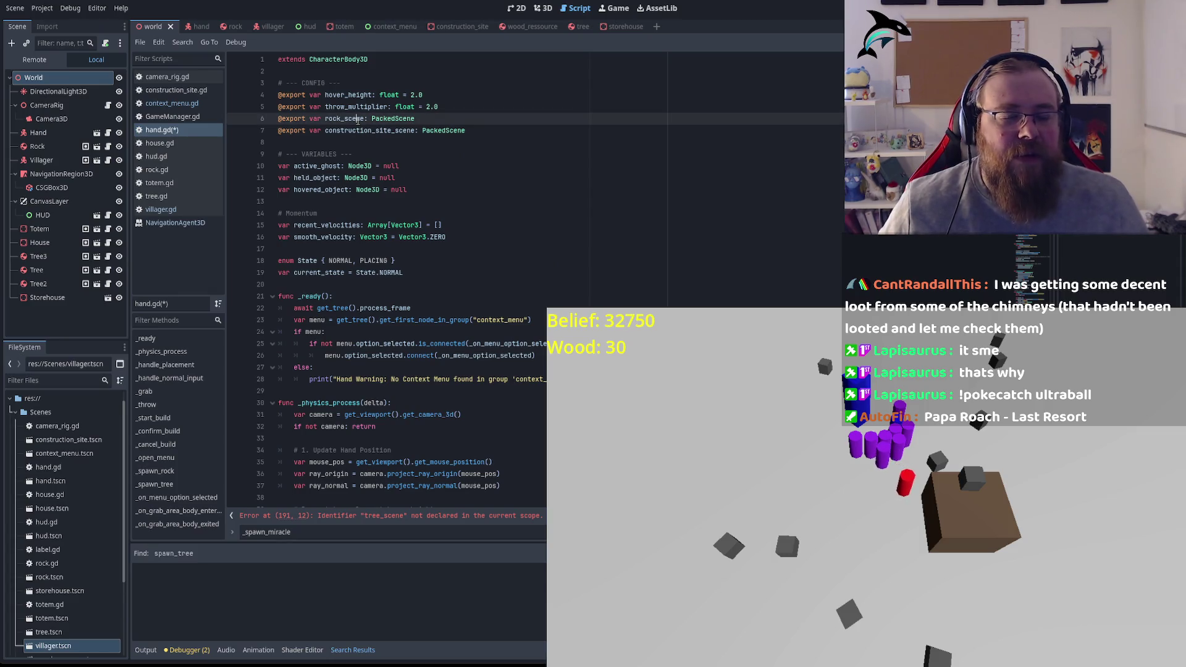
key(ctrl+shift+d)
double_click(345, 130)
text(tree_scene)
key(ctrl+s)
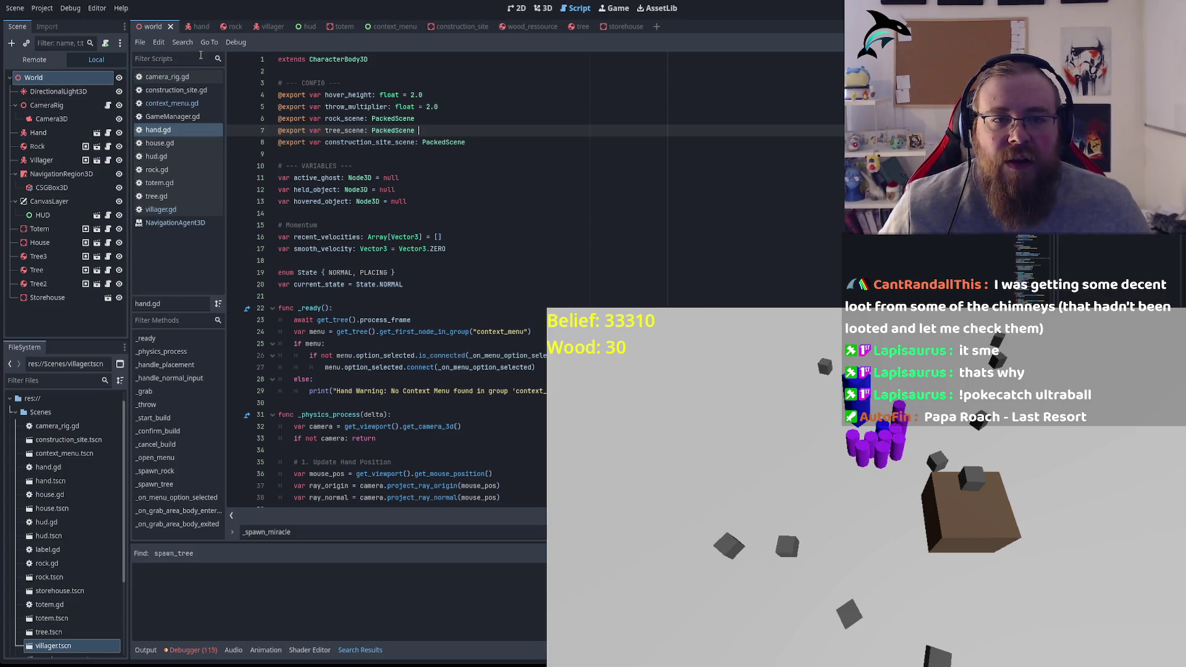
Step: Check the hand scene, return to the world scene, and stop the running game
click(199, 27)
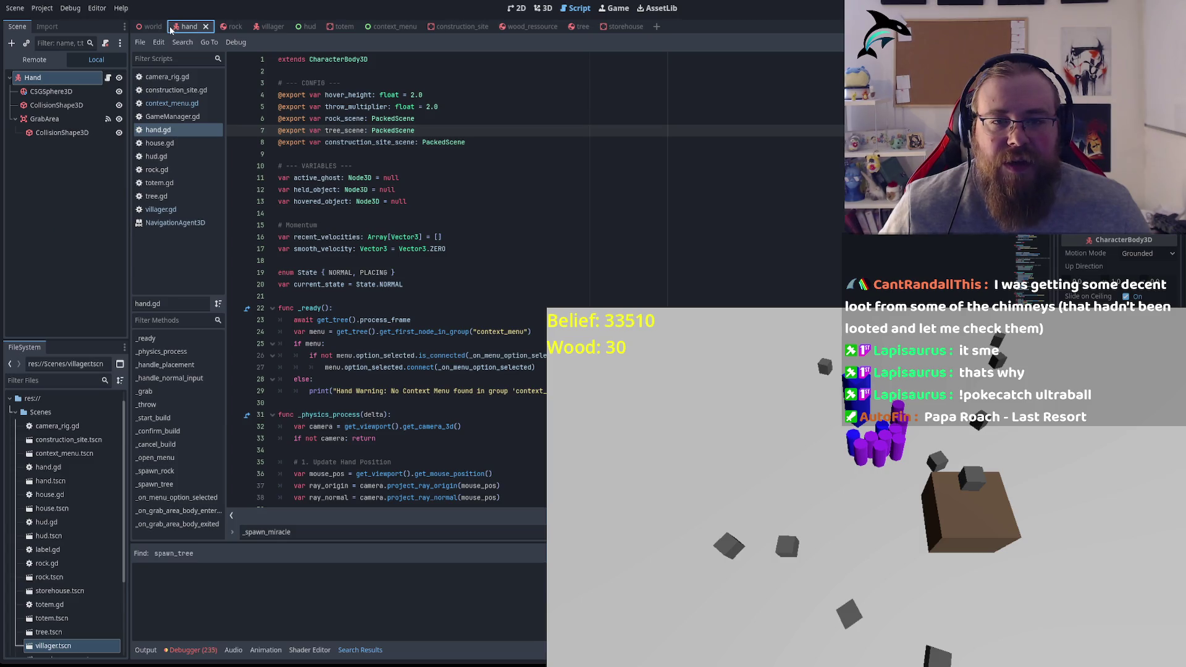
click(150, 27)
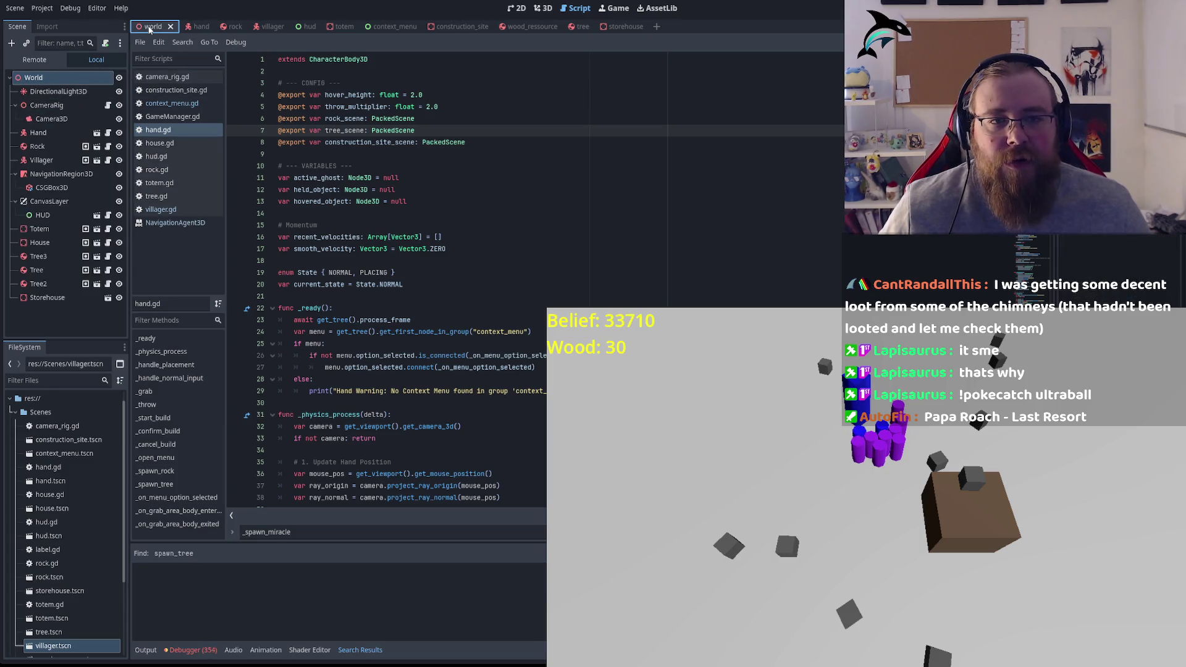
click(479, 229)
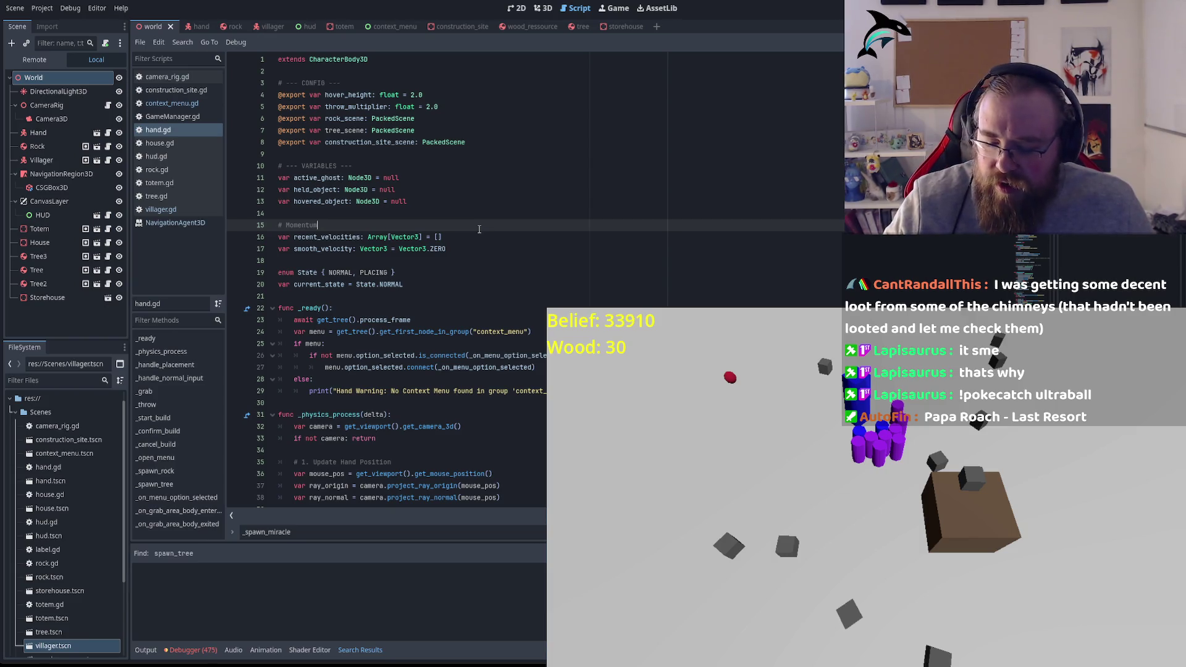
click(422, 190)
key(F8)
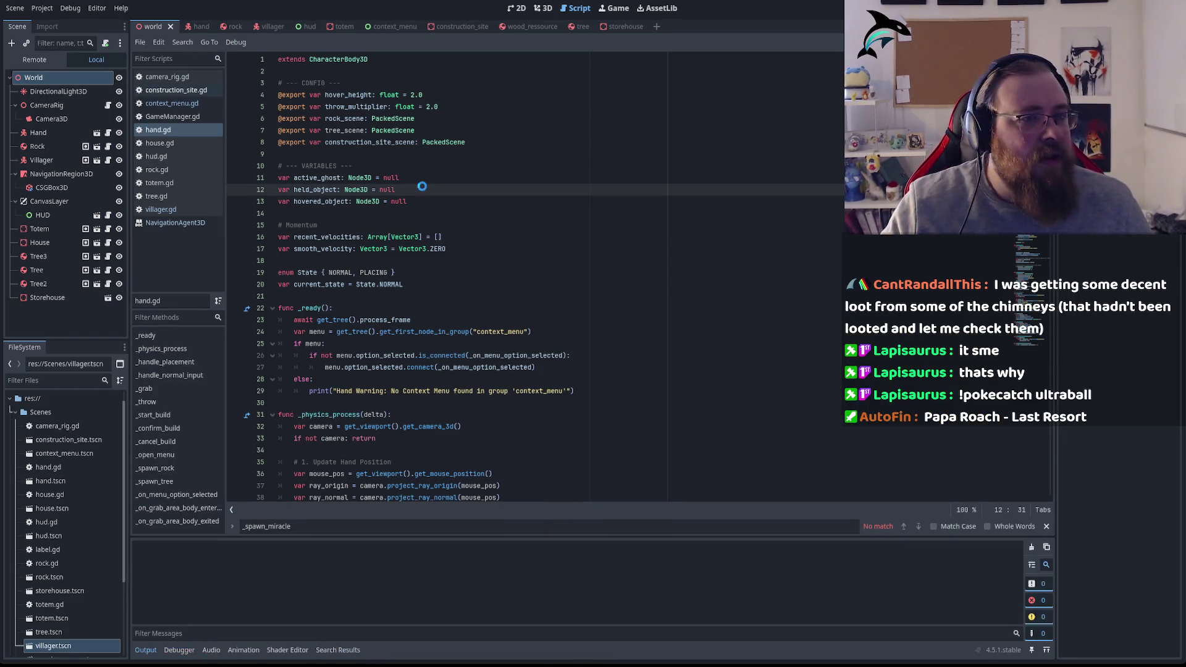
Step: Run the game, choose Spawn Rock from the right-click menu, then stop with F8
key(F5)
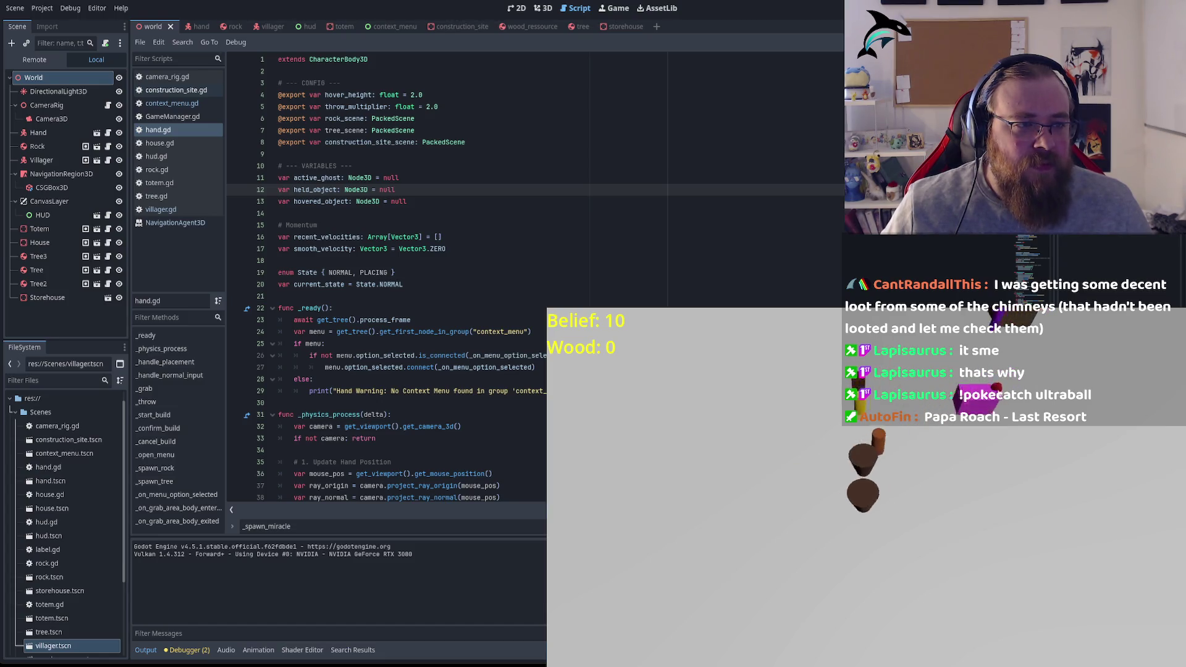
right_click(785, 458)
click(781, 469)
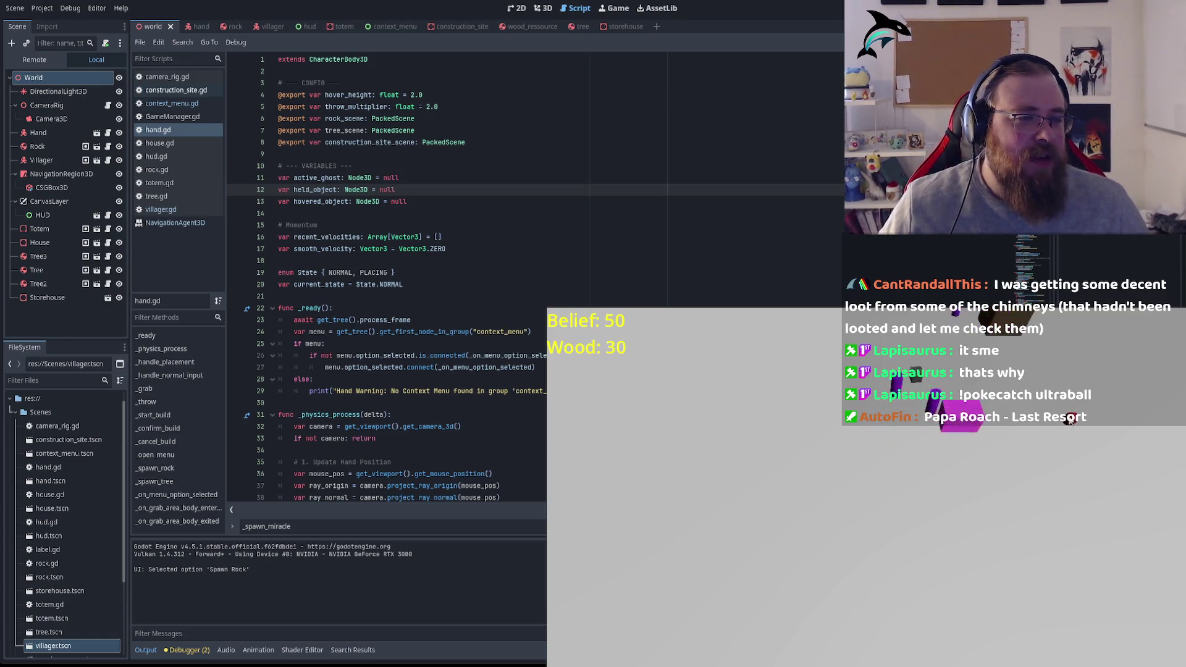
key(F8)
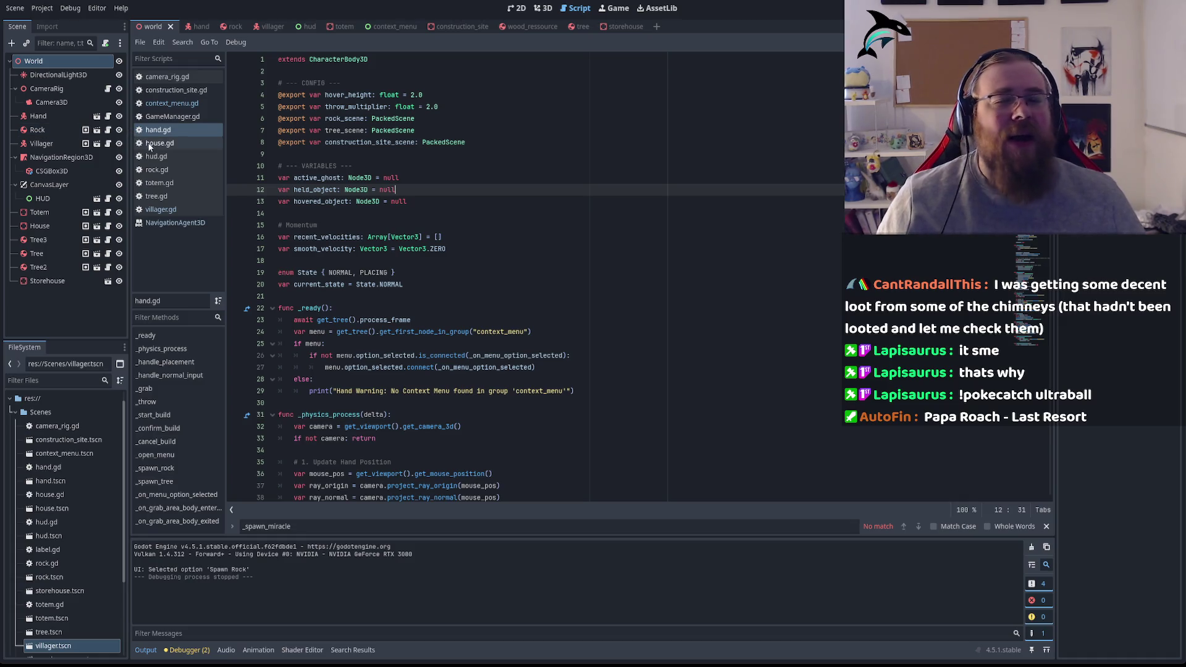
Step: Assign tree_scene in the Hand scene and save it
click(200, 28)
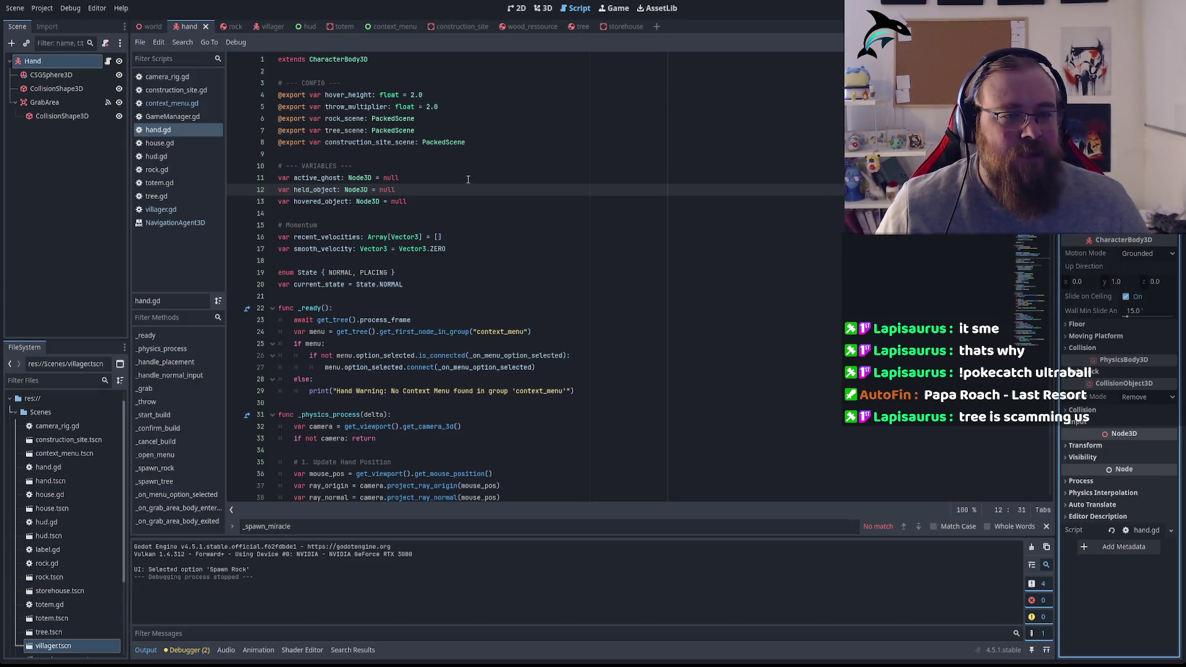
key(shift+Down)
key(shift+End)
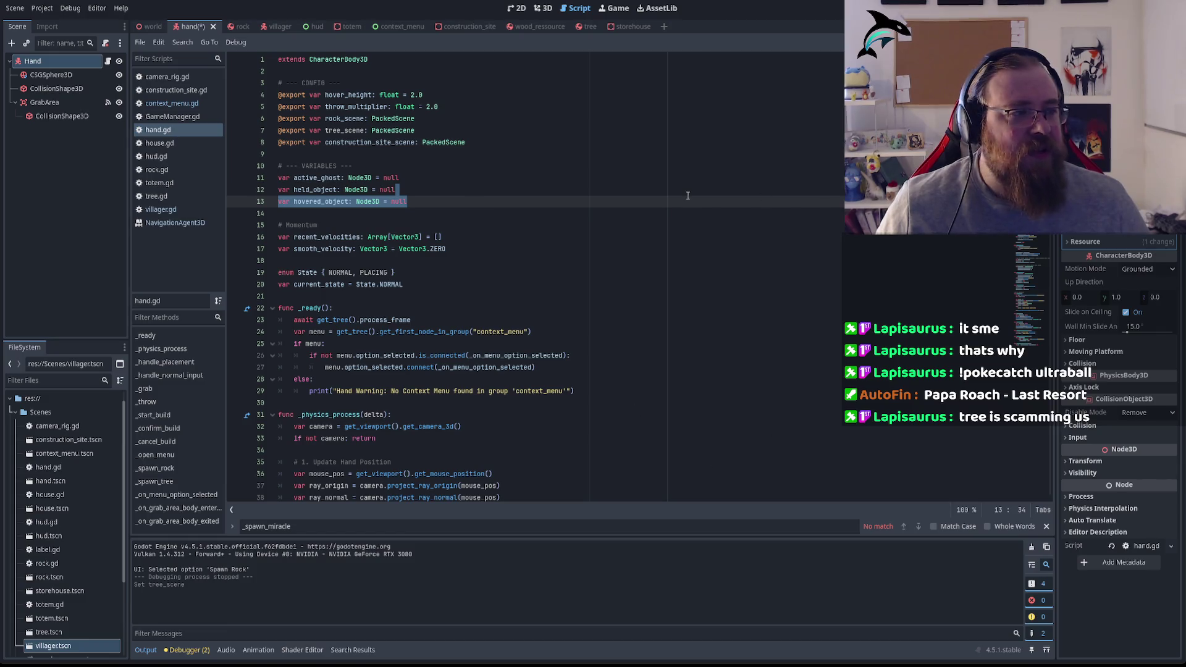
key(ctrl+s)
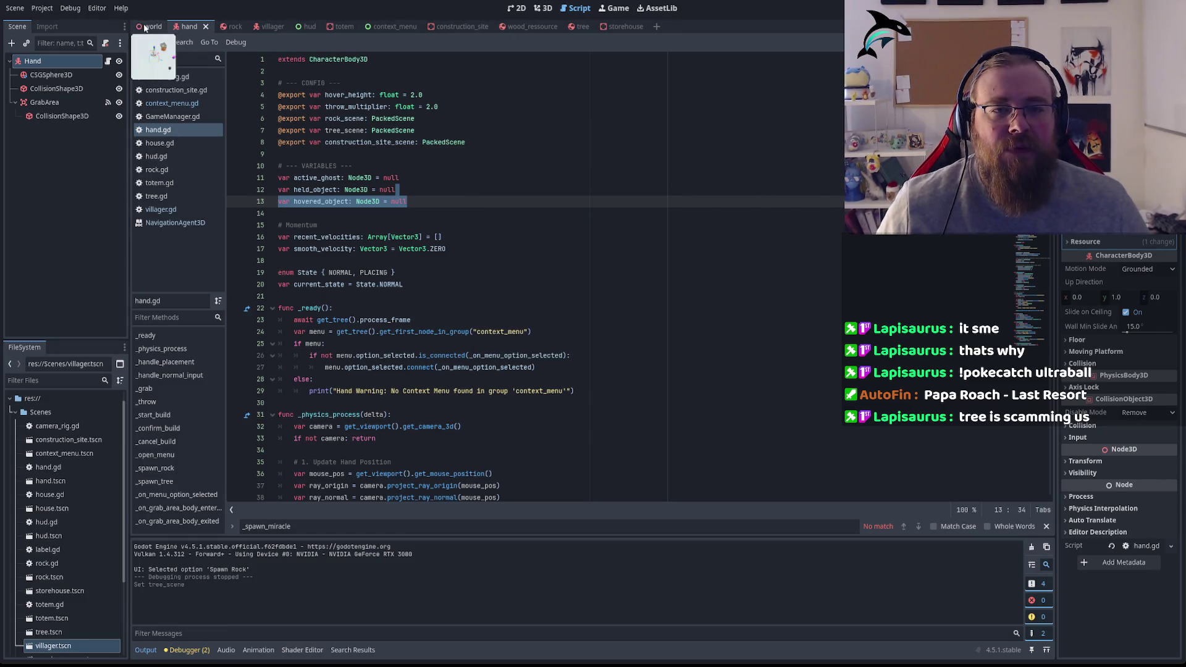
Step: Return to the world scene and launch the game again
click(144, 28)
click(502, 252)
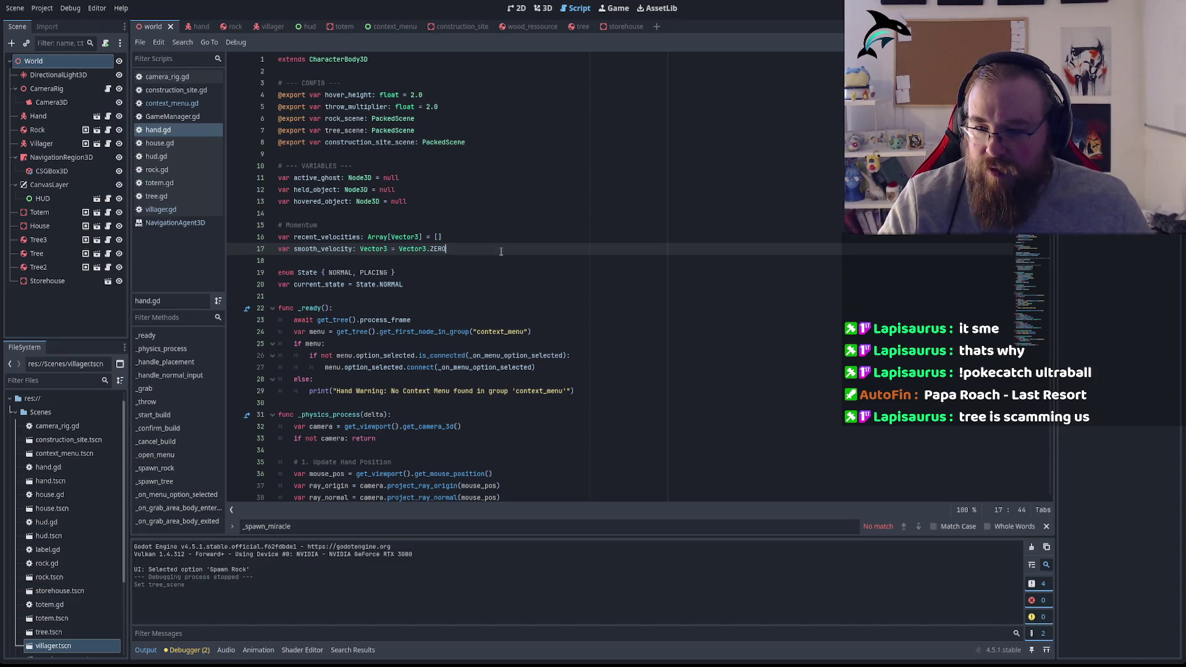
key(F5)
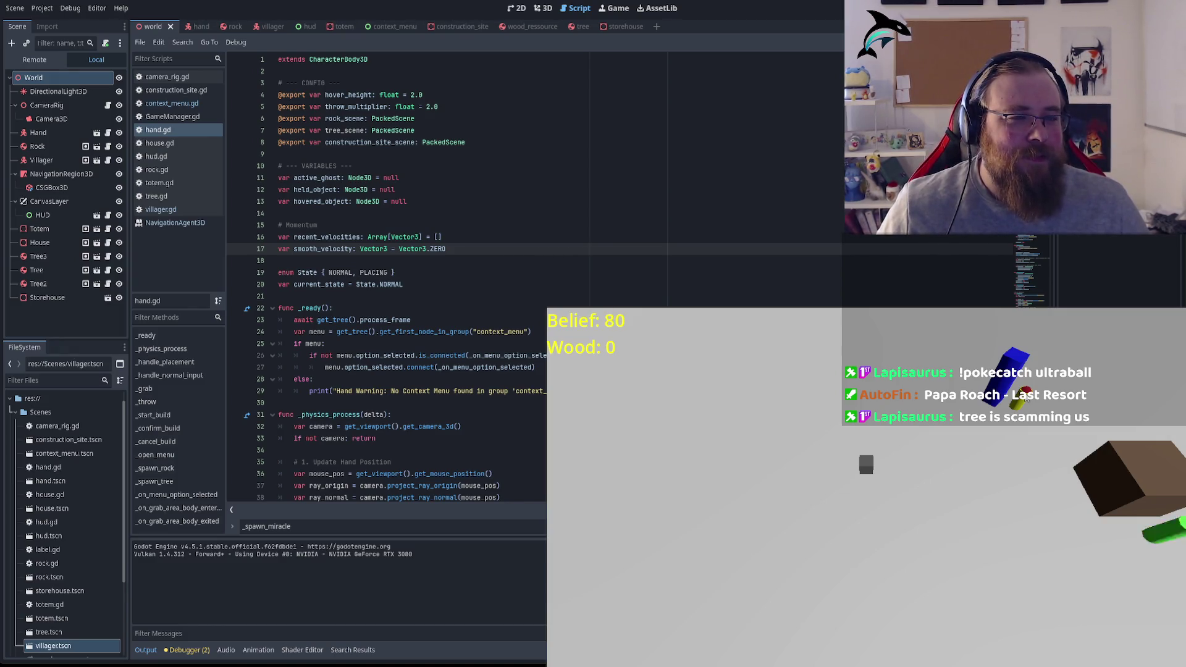
Step: Pan the game camera with WASD across the village, rocks and trees
key(s)
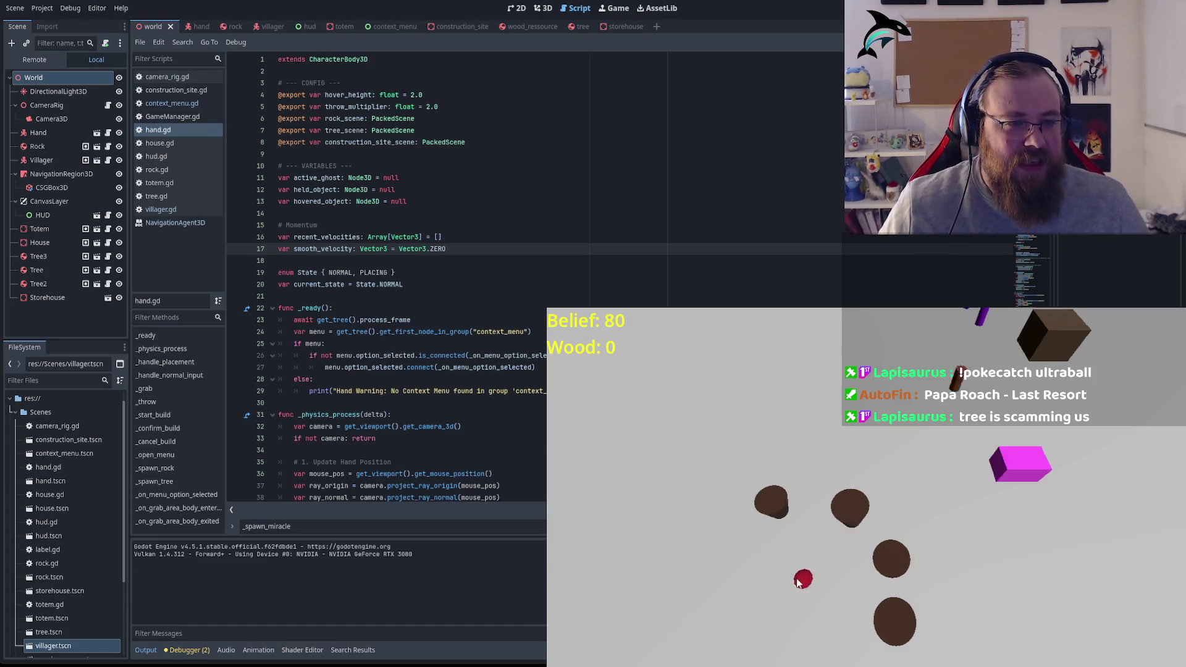
key(s)
key(a)
key(s)
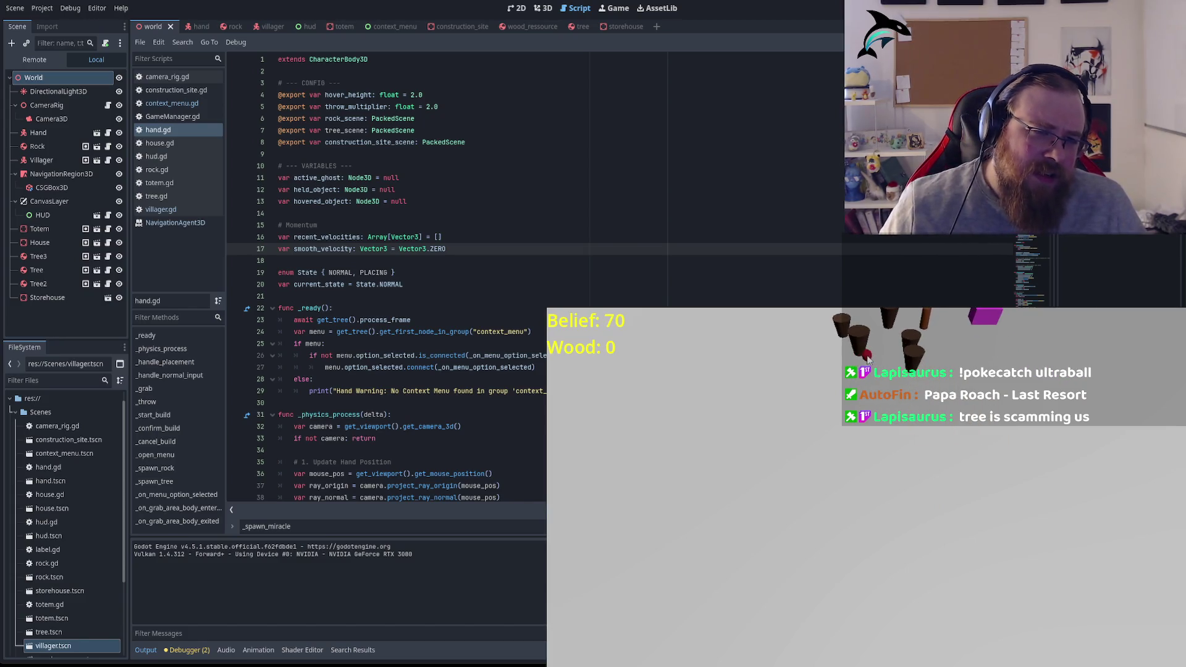
key(w)
key(d)
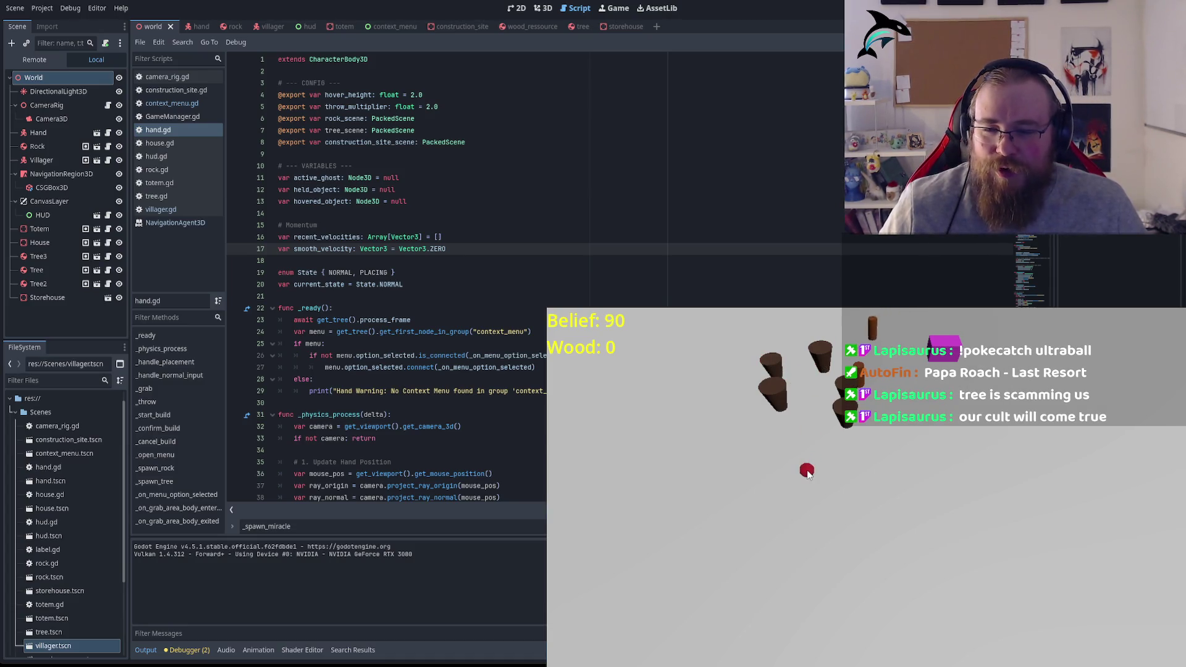
key(w)
key(d)
key(s)
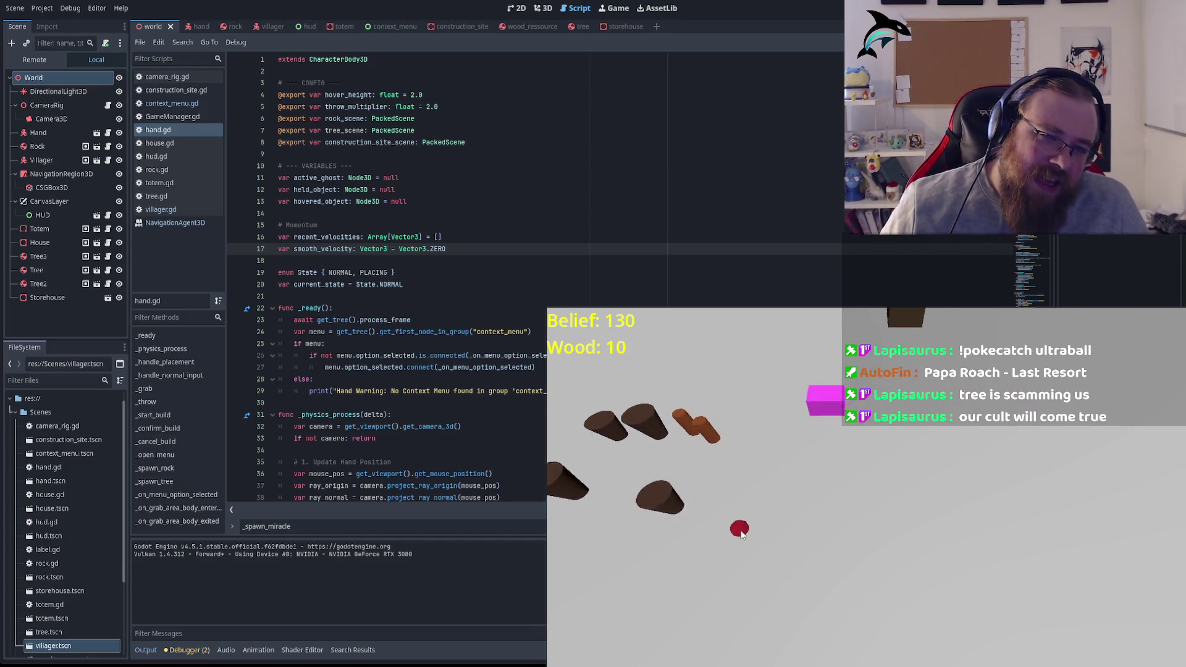
key(a)
Step: Keep panning over the tree stumps toward the storehouse, then spend belief to spawn more trees
key(w)
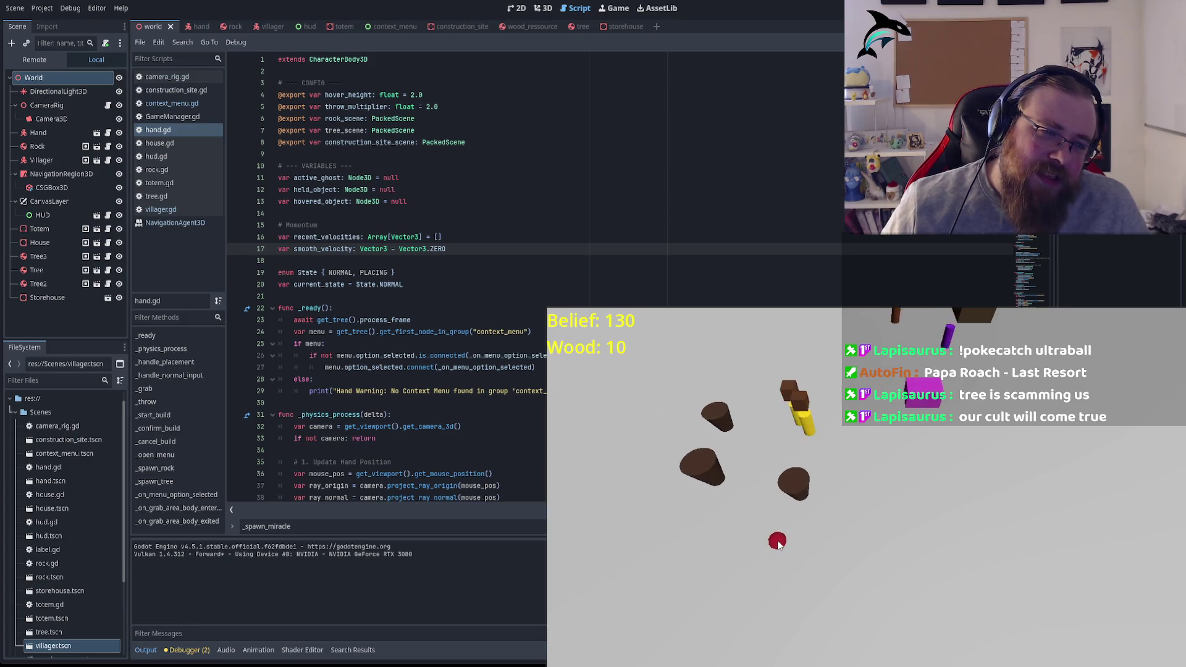
key(a)
key(s)
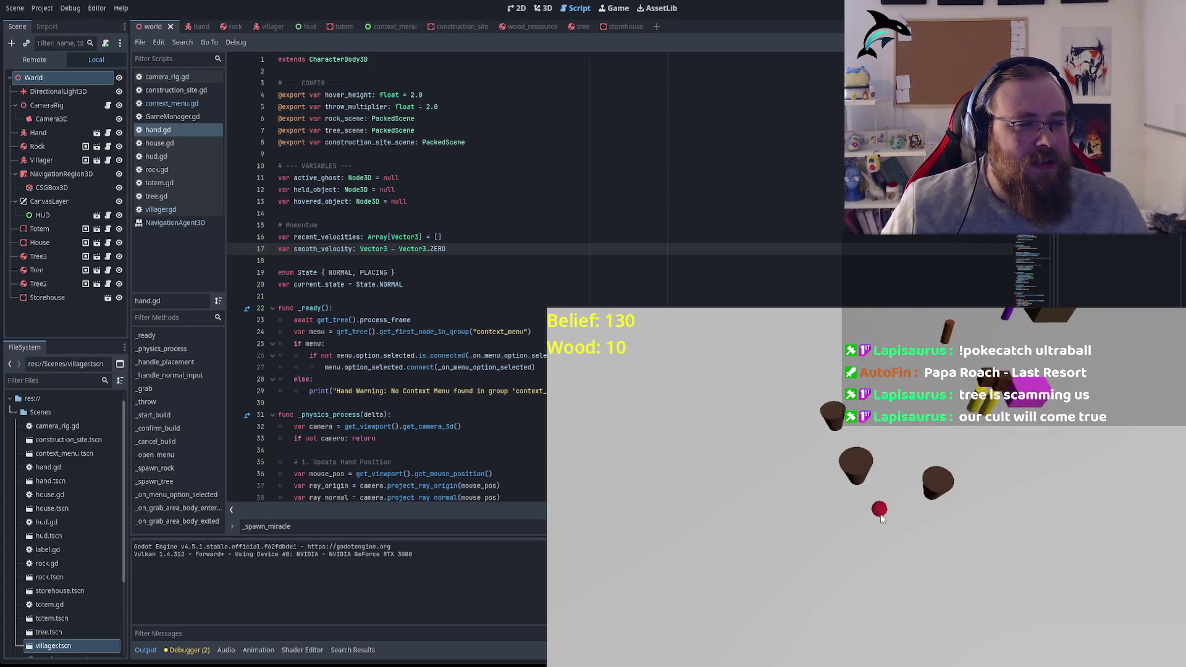
key(d)
key(w)
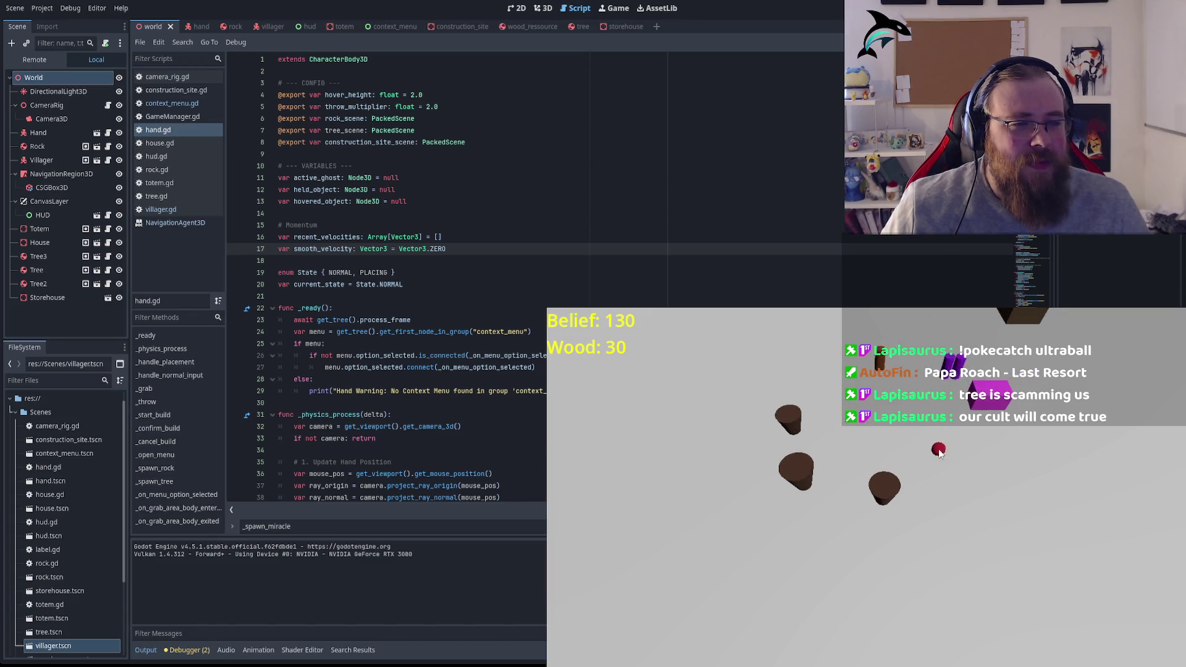
key(w)
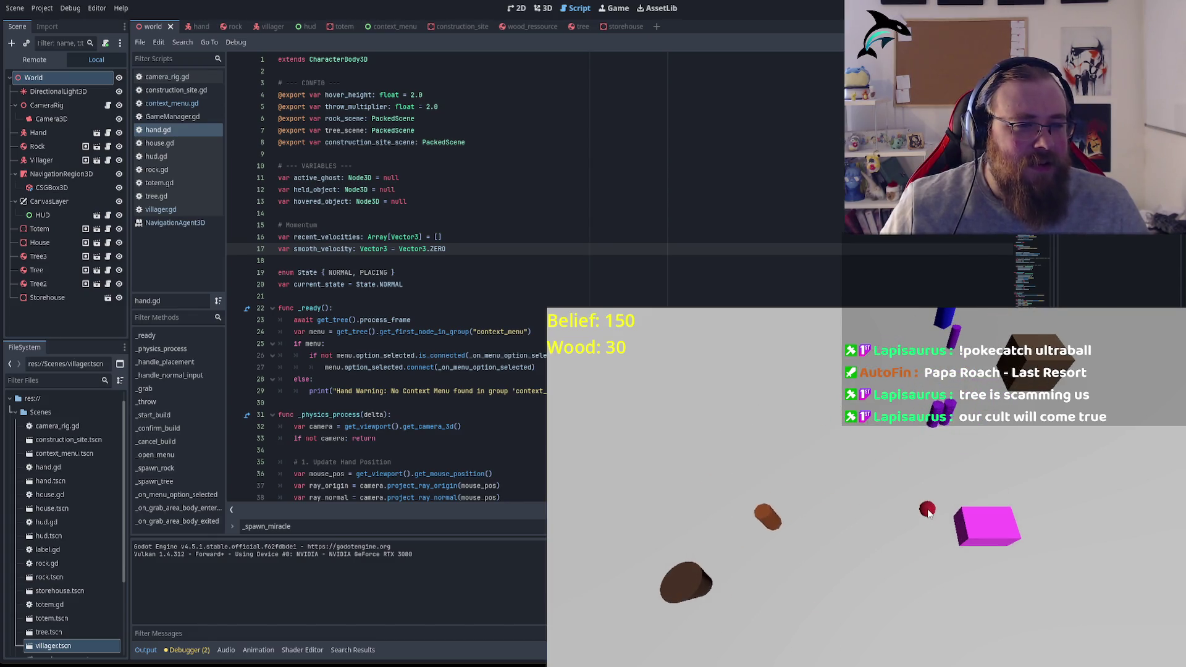
key(w)
key(d)
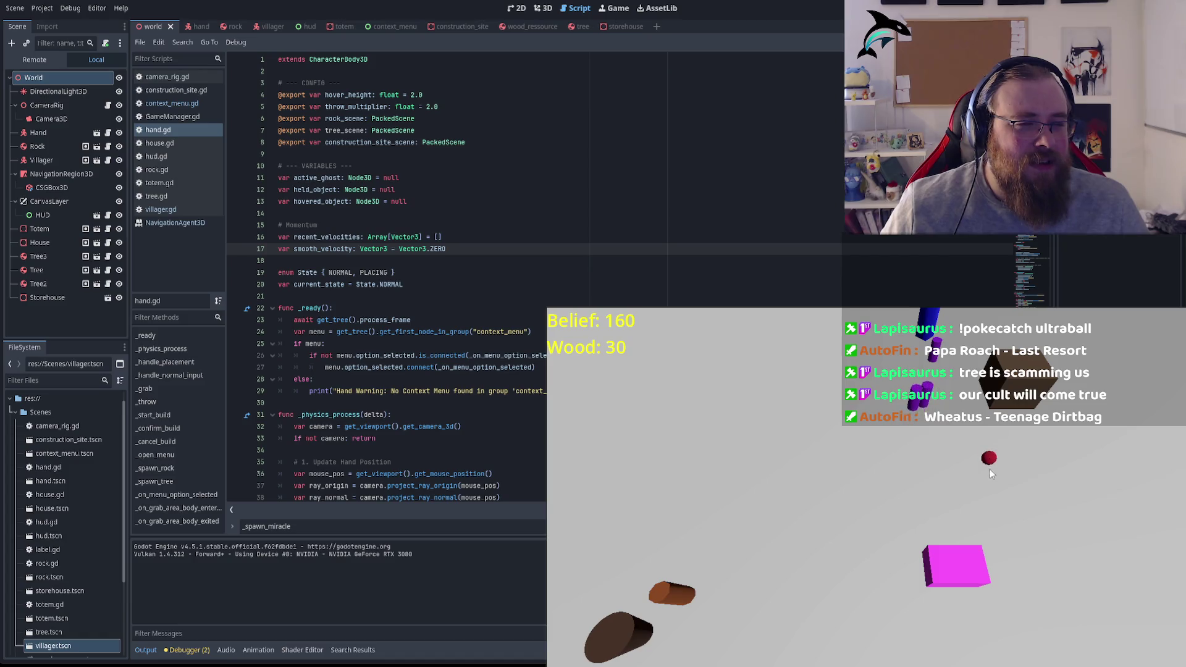
key(s)
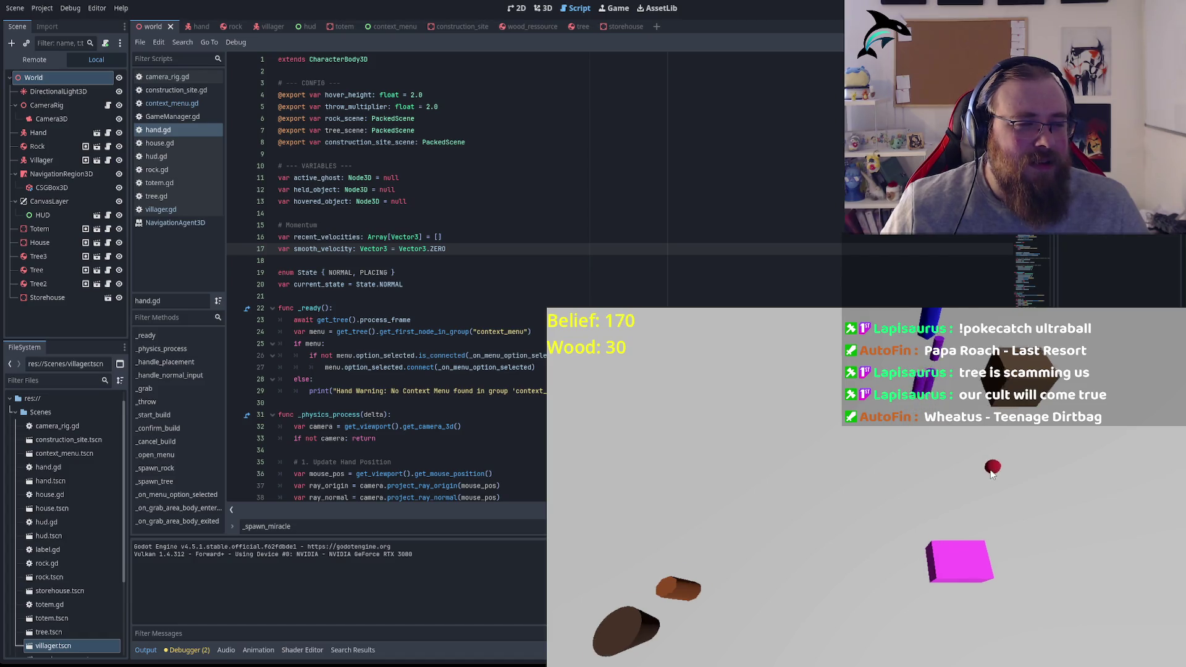
key(a)
key(a)
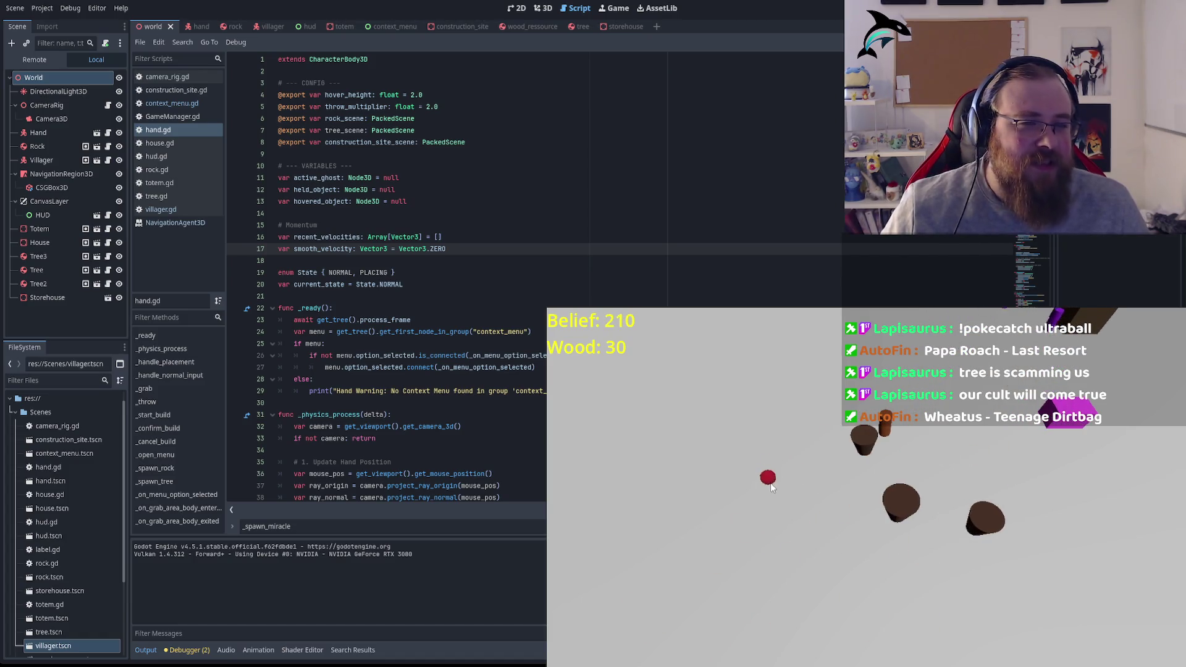
click(977, 573)
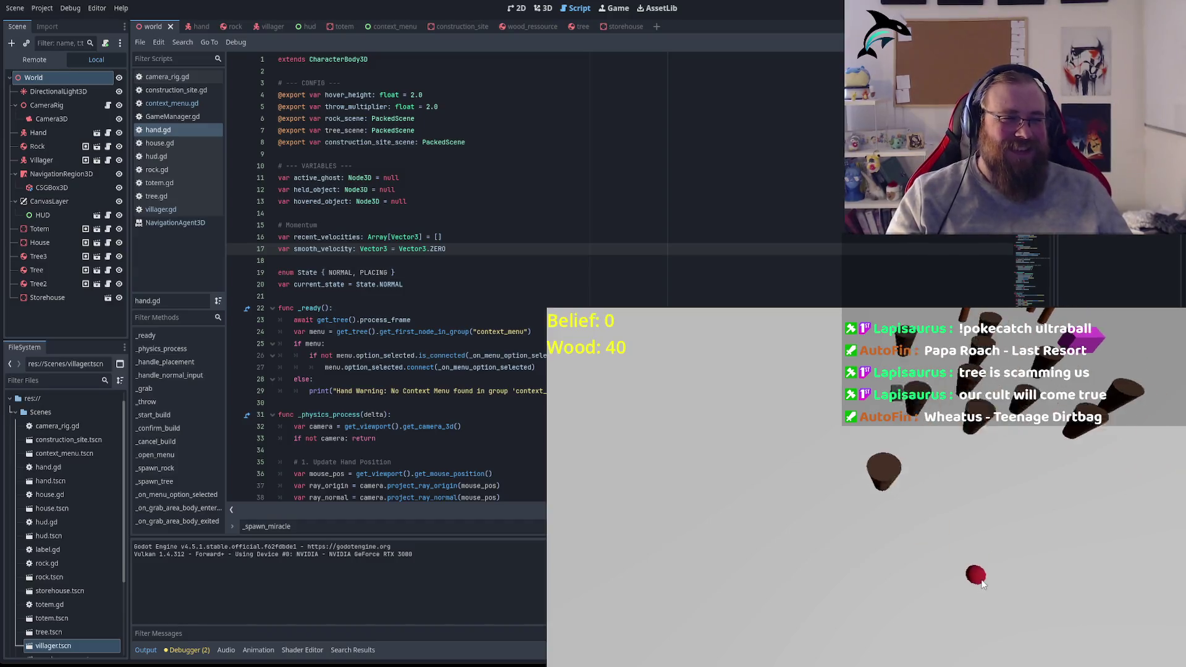
key(w)
key(d)
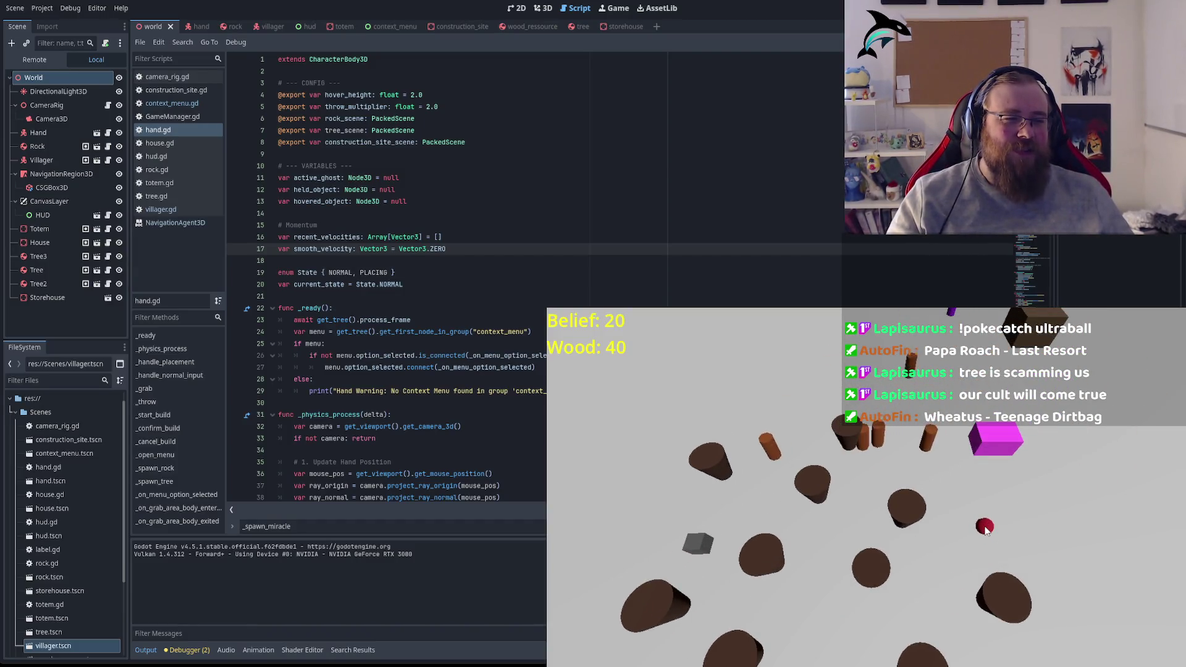
key(a)
key(s)
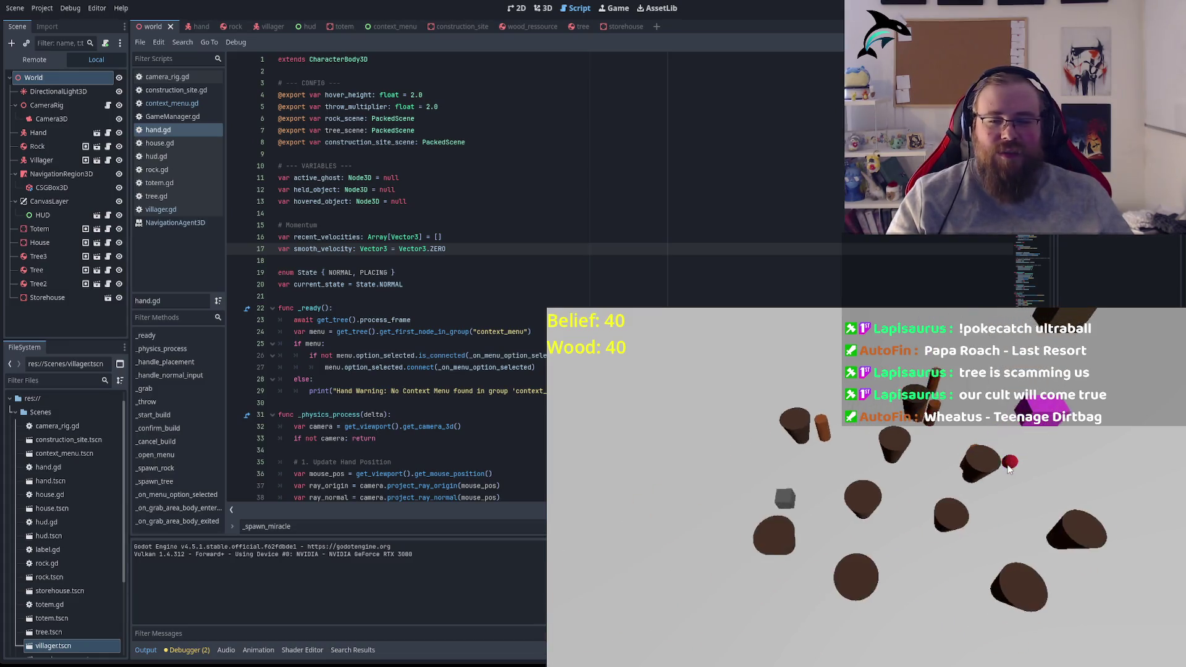
key(a)
key(s)
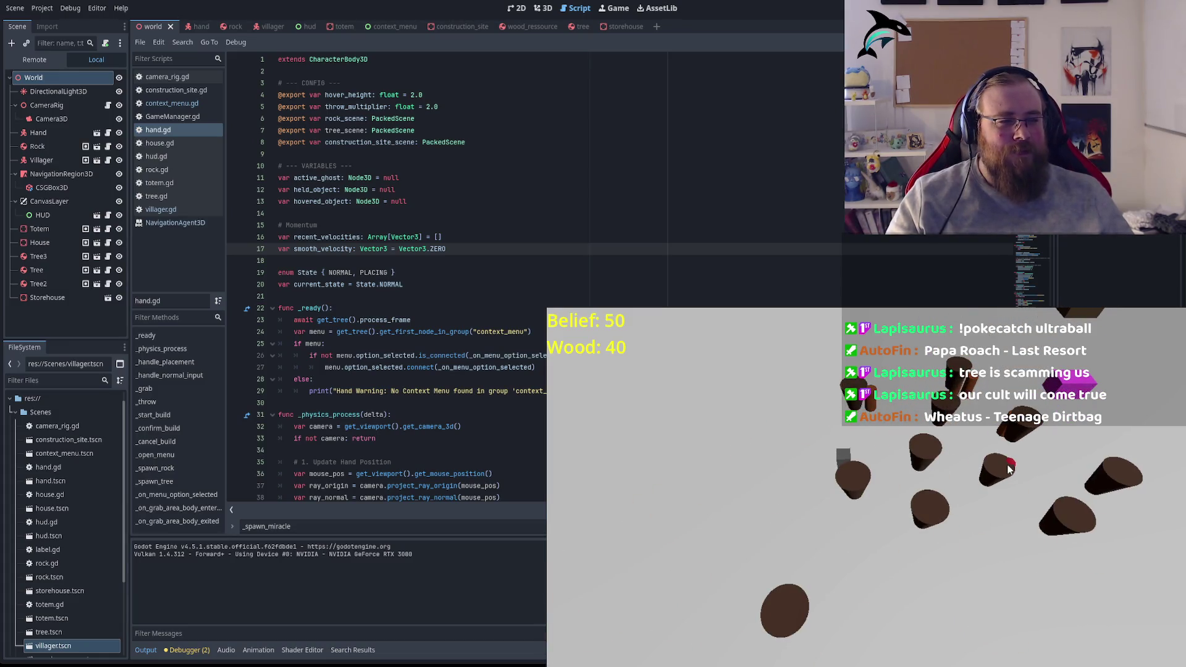
key(a)
key(s)
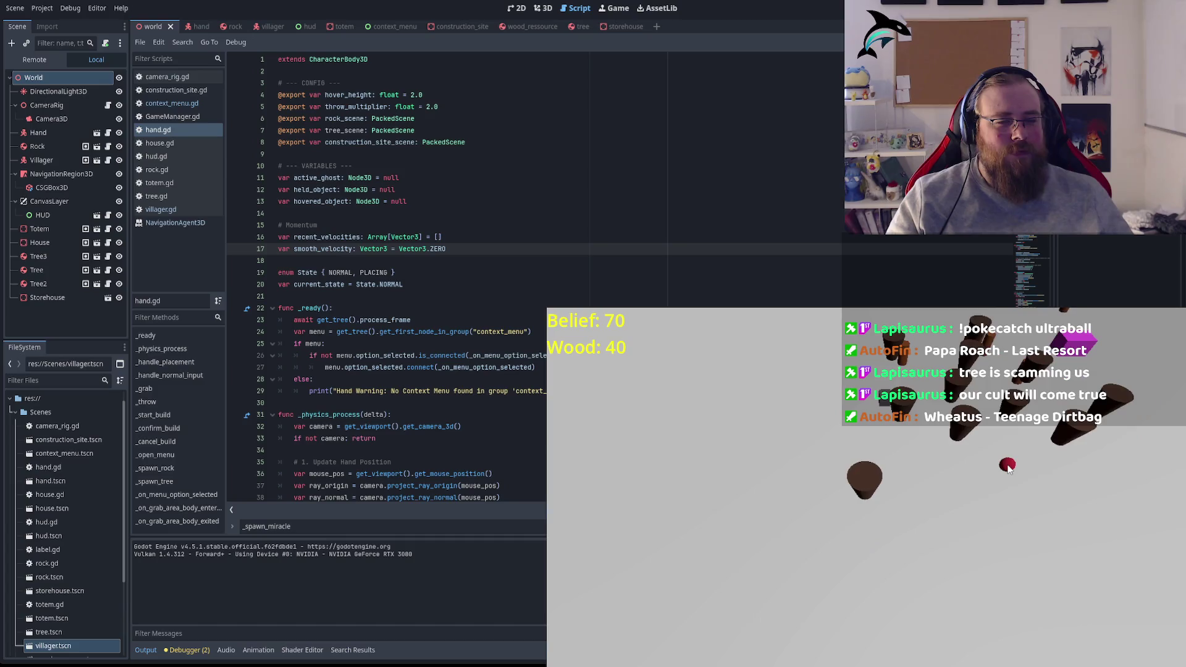
key(w)
key(d)
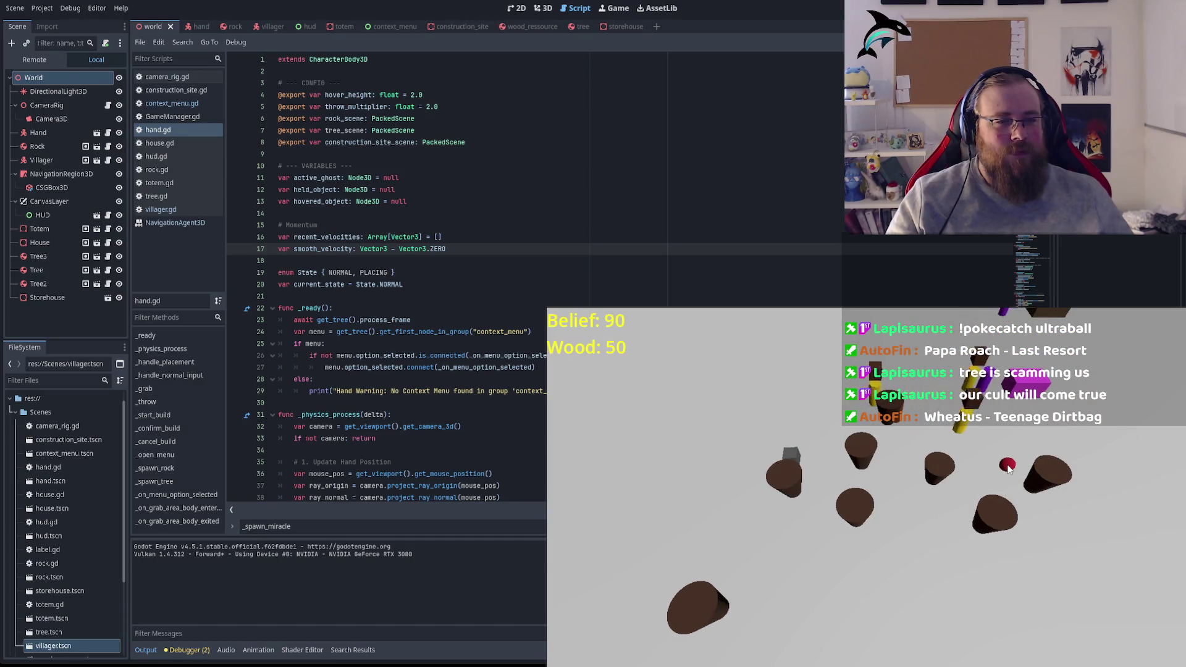
key(w)
key(d)
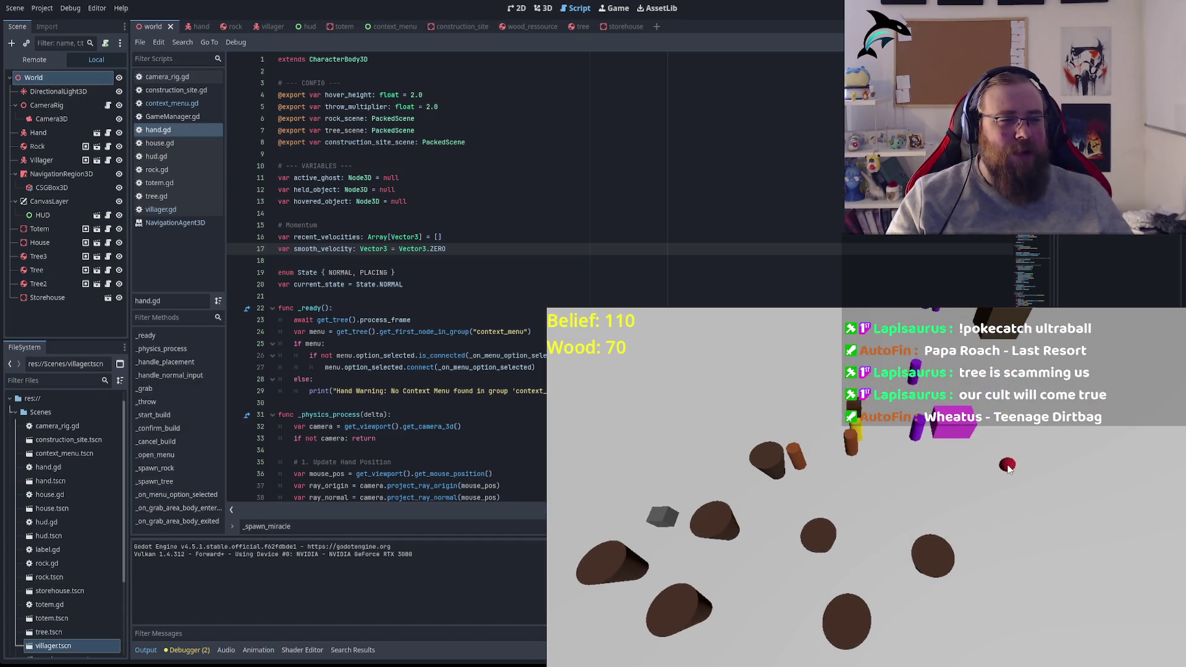
key(s)
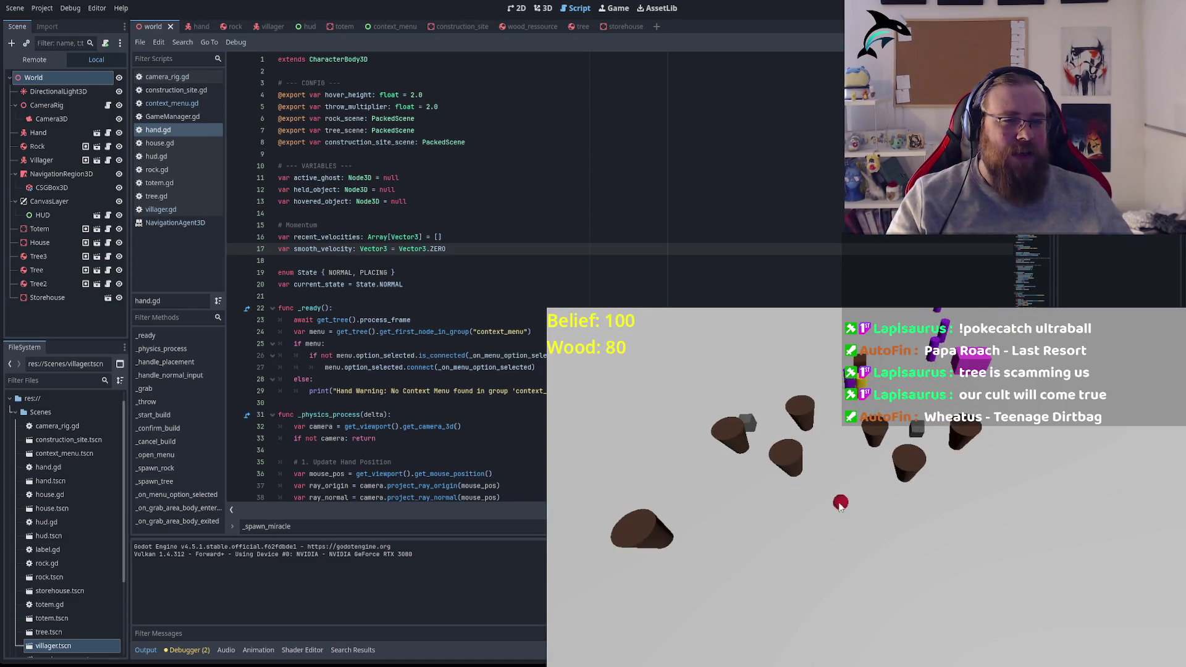
key(a)
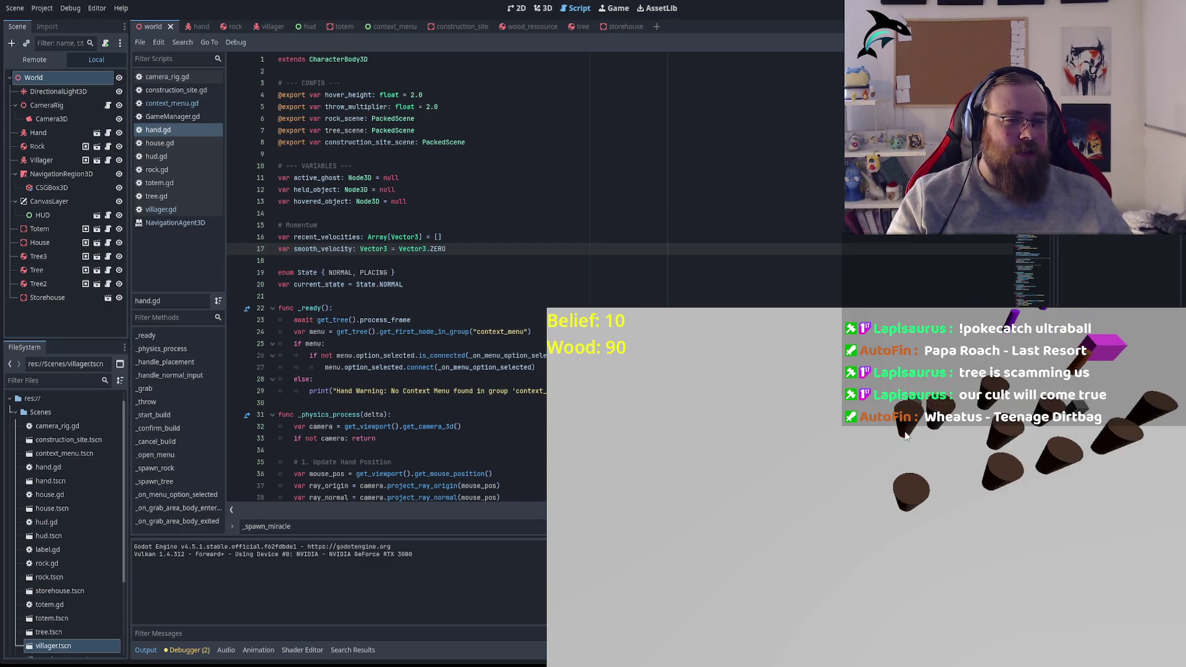
key(d)
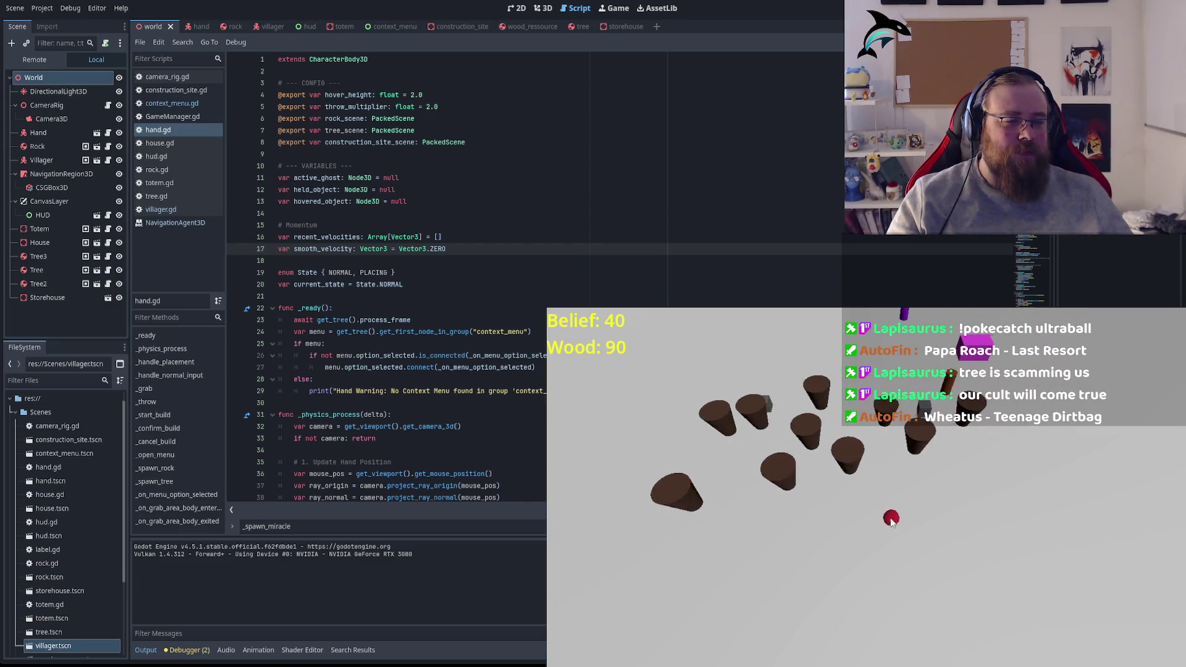
key(w)
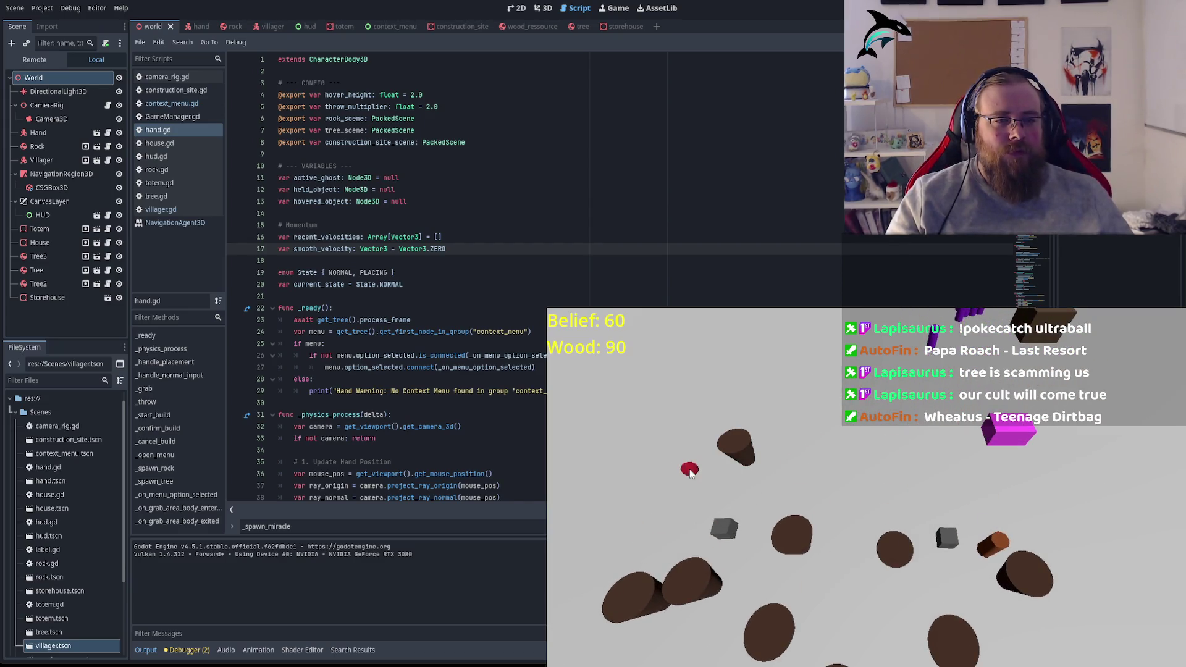
click(593, 494)
key(s)
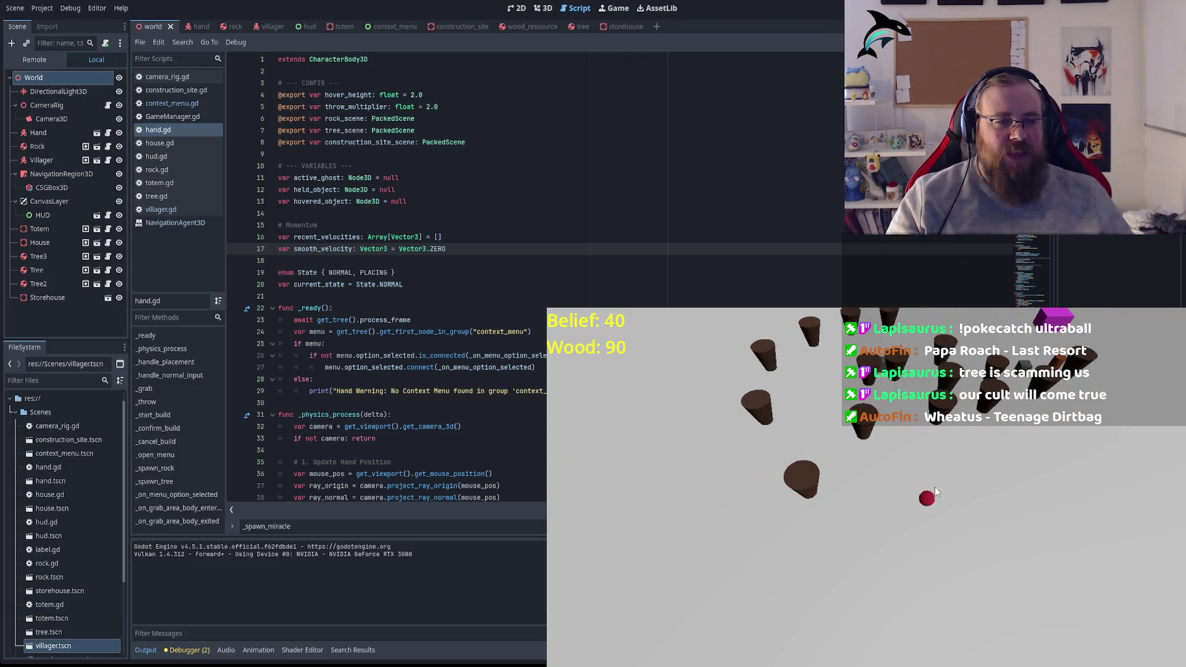
click(1061, 447)
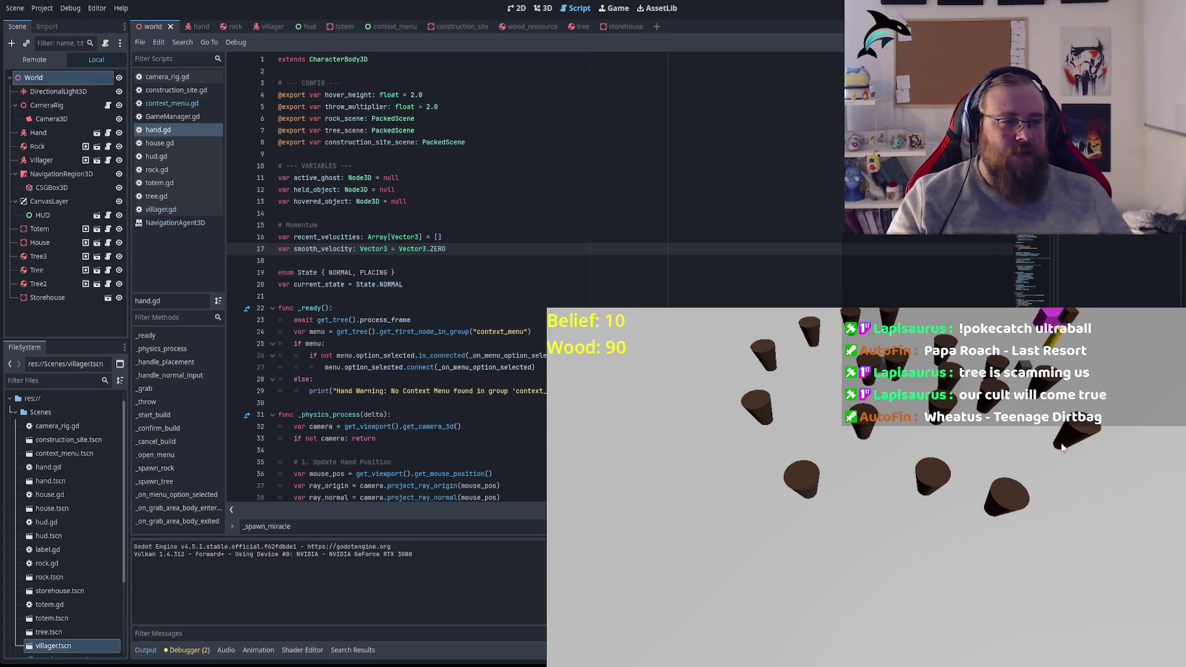
key(d)
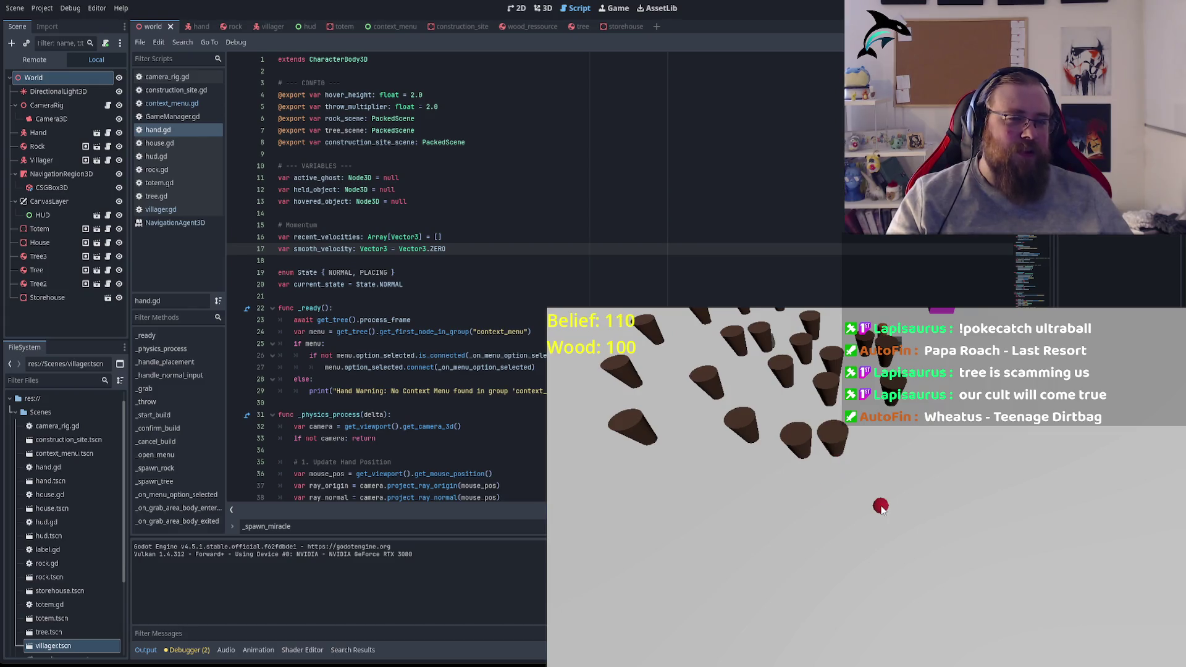
key(w)
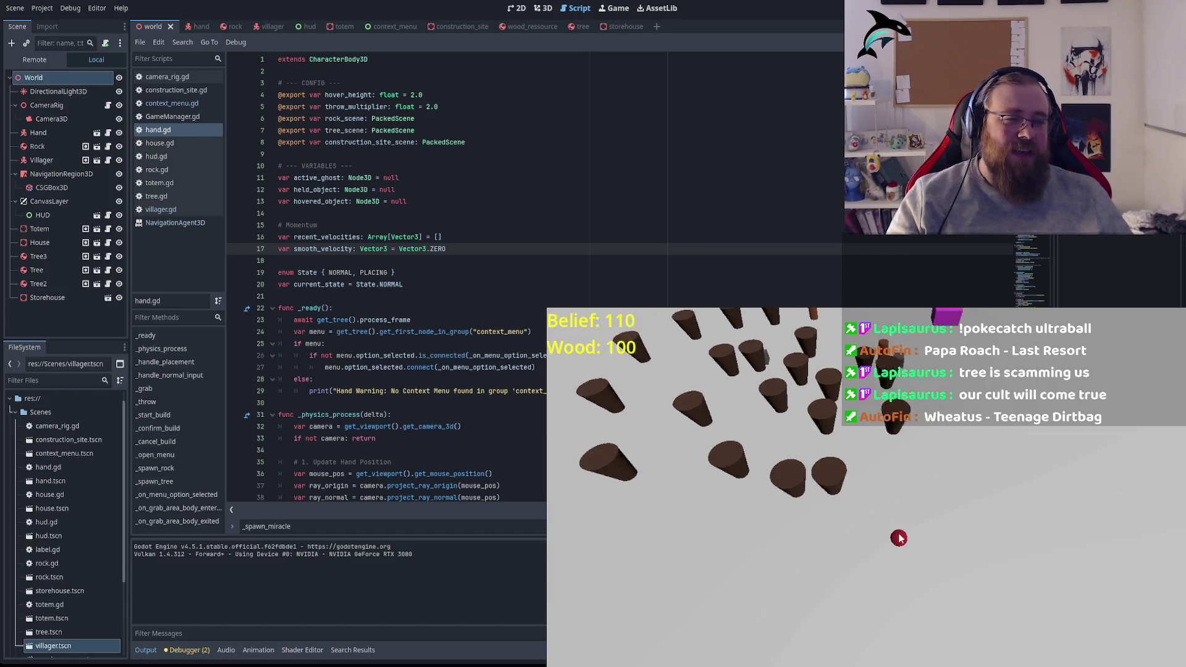
key(w)
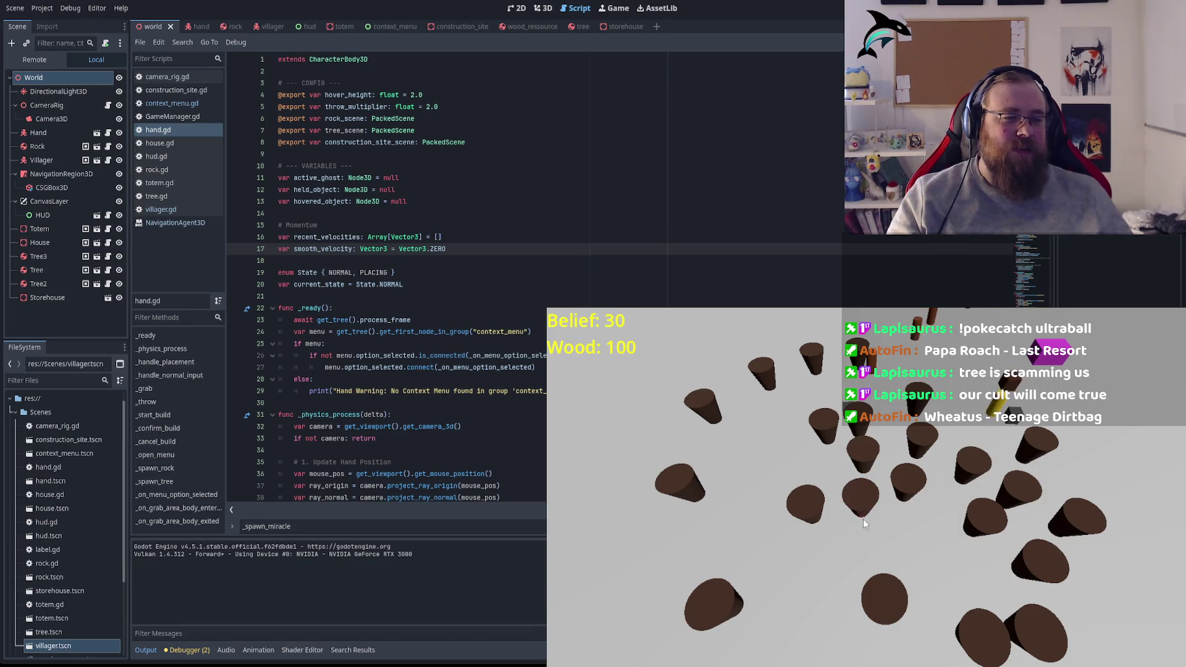
key(s)
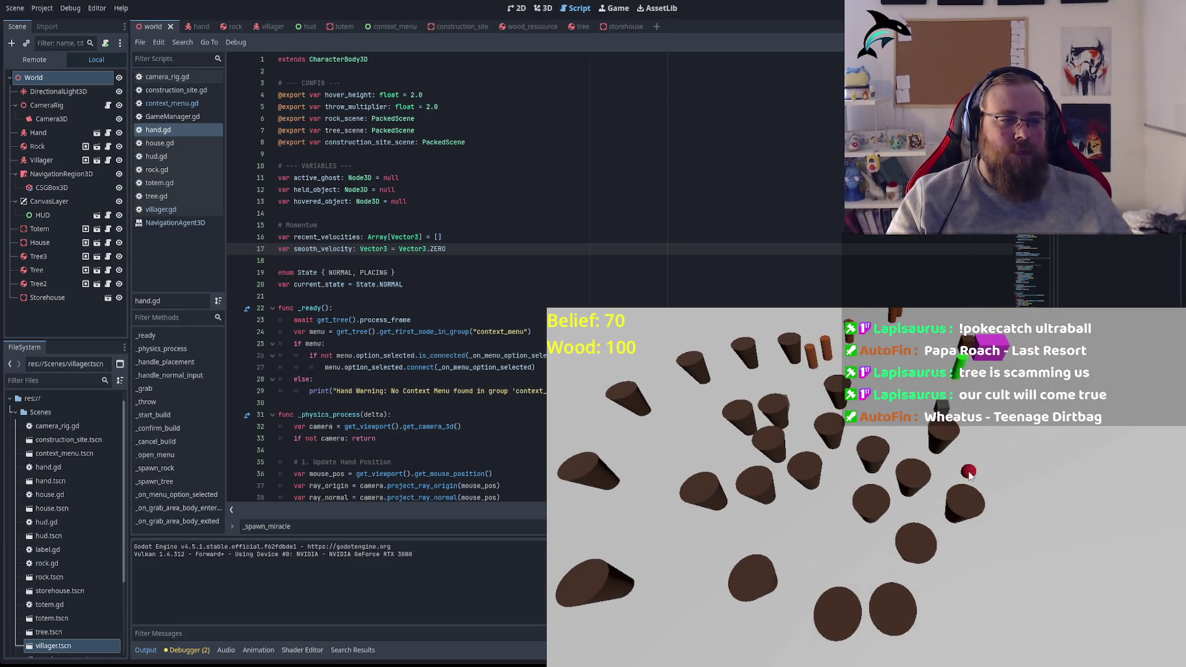
key(w)
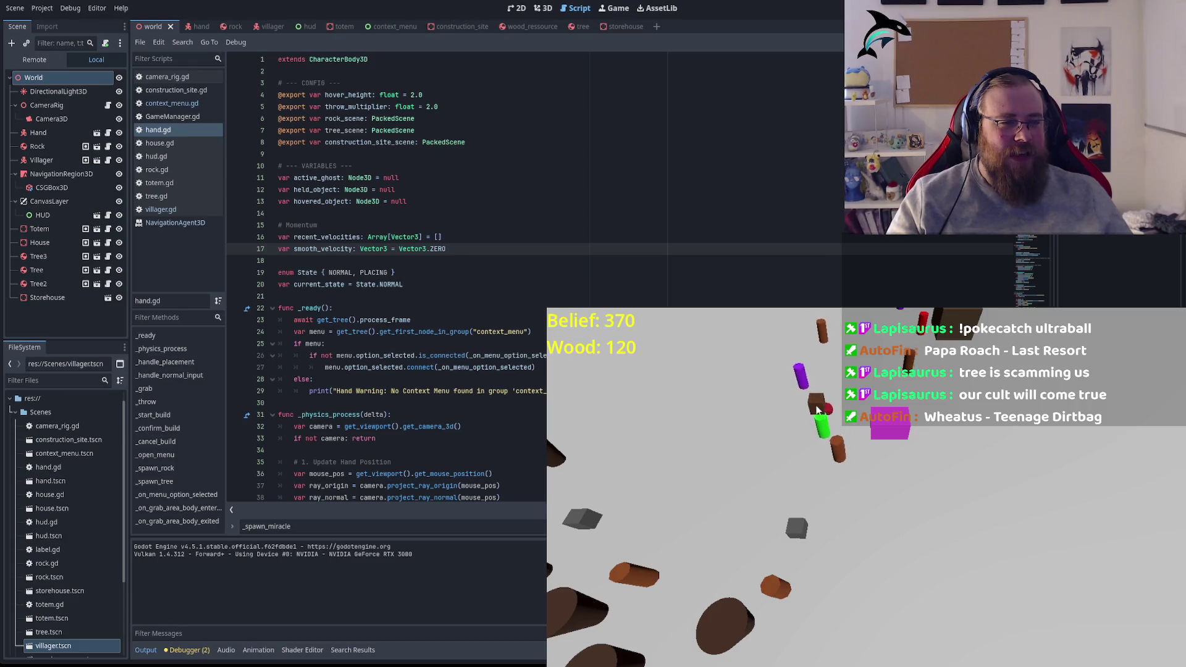
drag(817, 409, 896, 450)
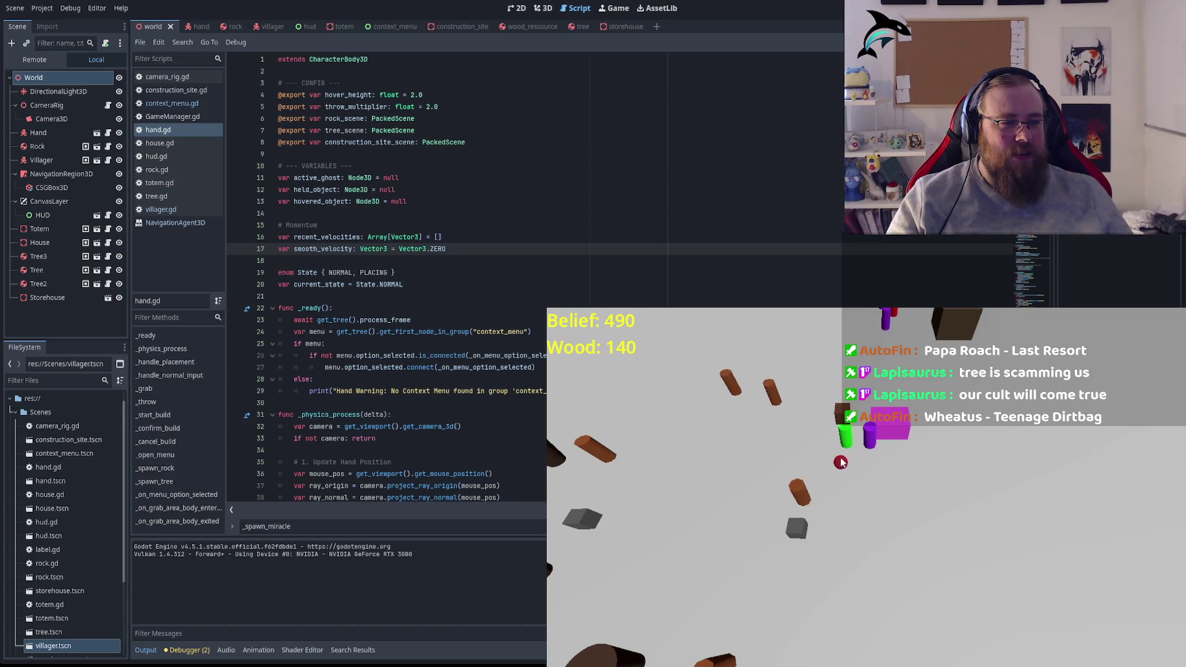
right_click(958, 529)
click(973, 563)
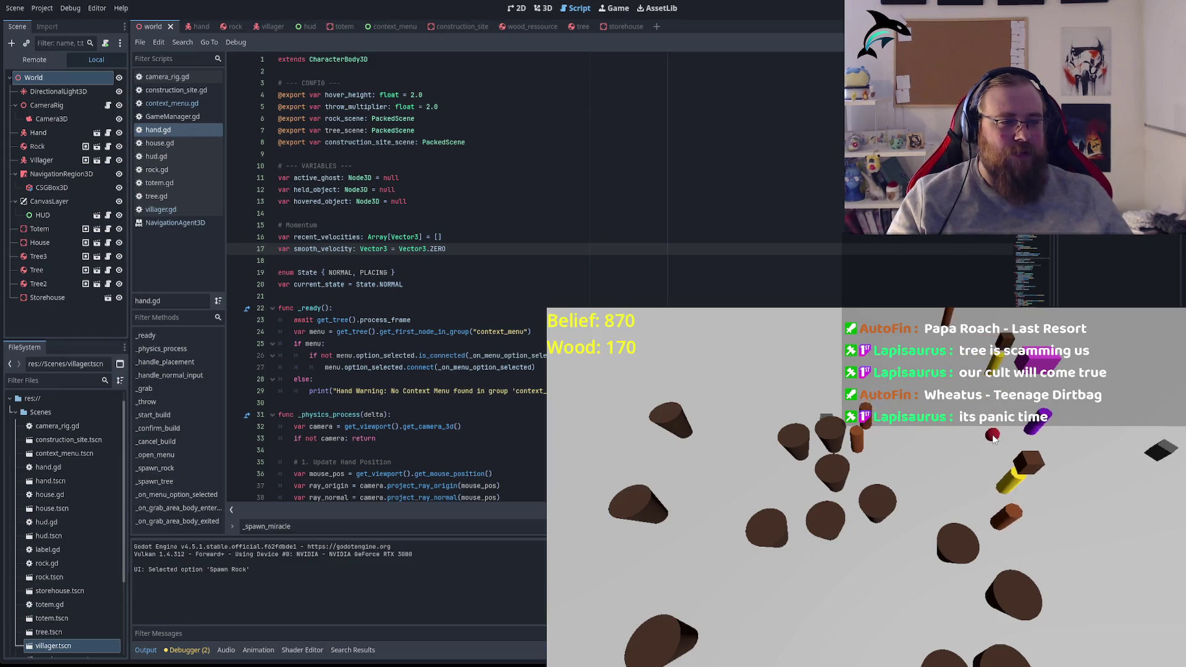
mouse_move(871, 587)
mouse_down()
mouse_move(760, 590)
mouse_move(680, 544)
mouse_move(779, 356)
mouse_move(877, 371)
mouse_move(965, 463)
mouse_up()
key(e)
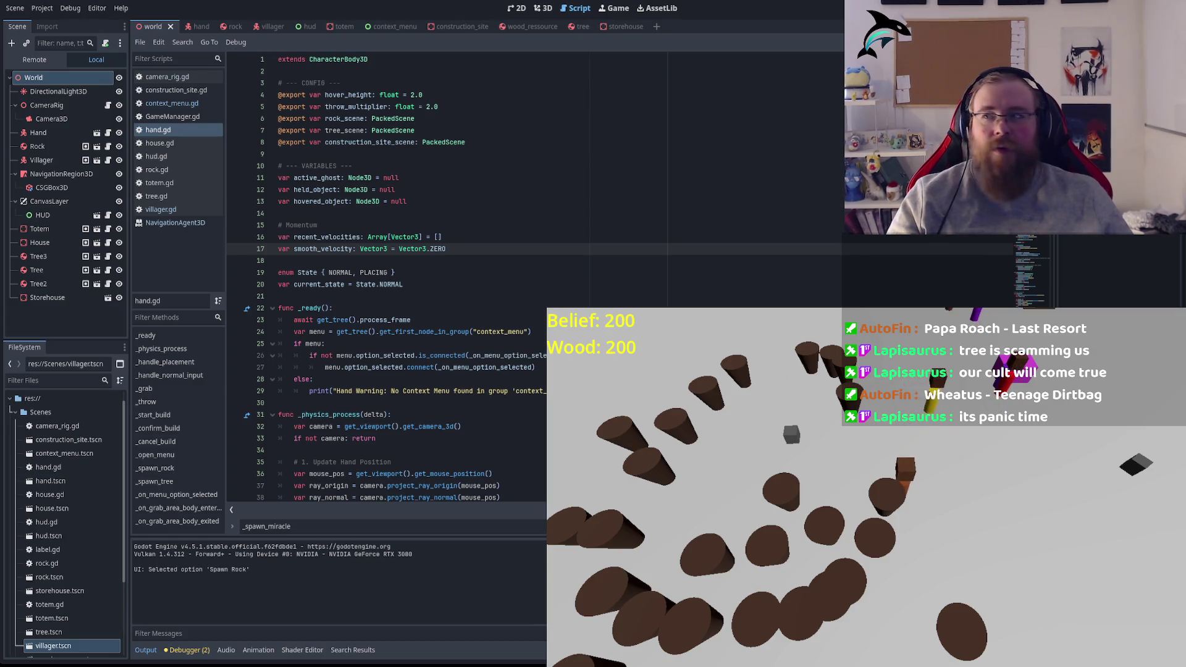
click(476, 380)
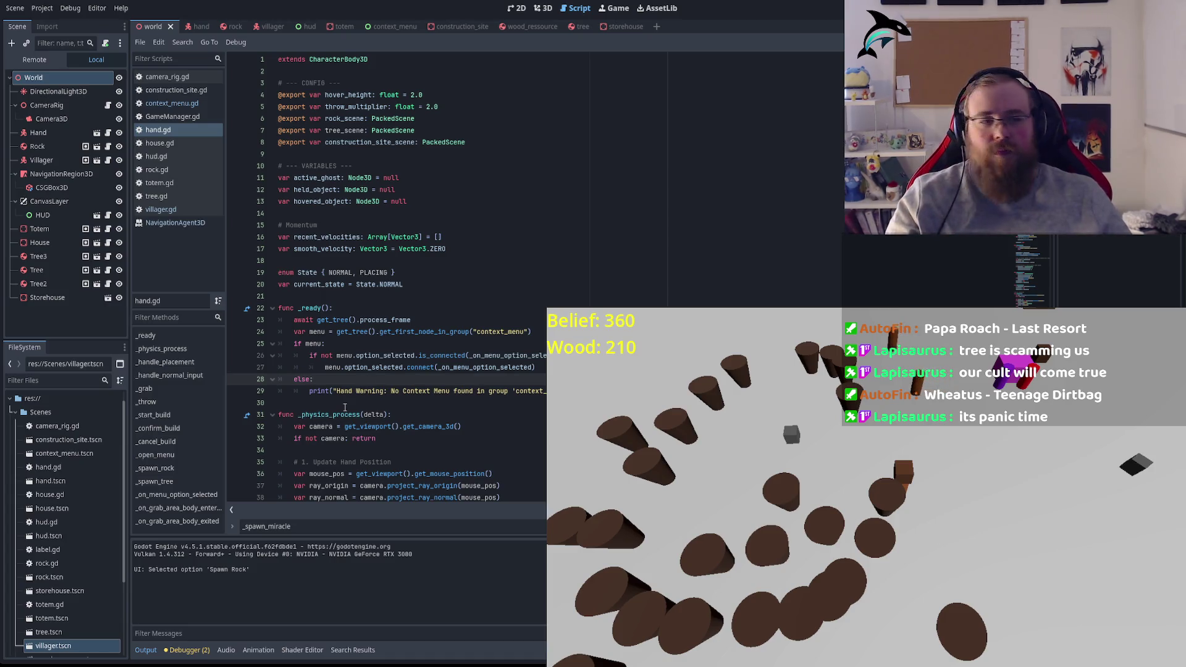
scroll(388, 414, down, 1)
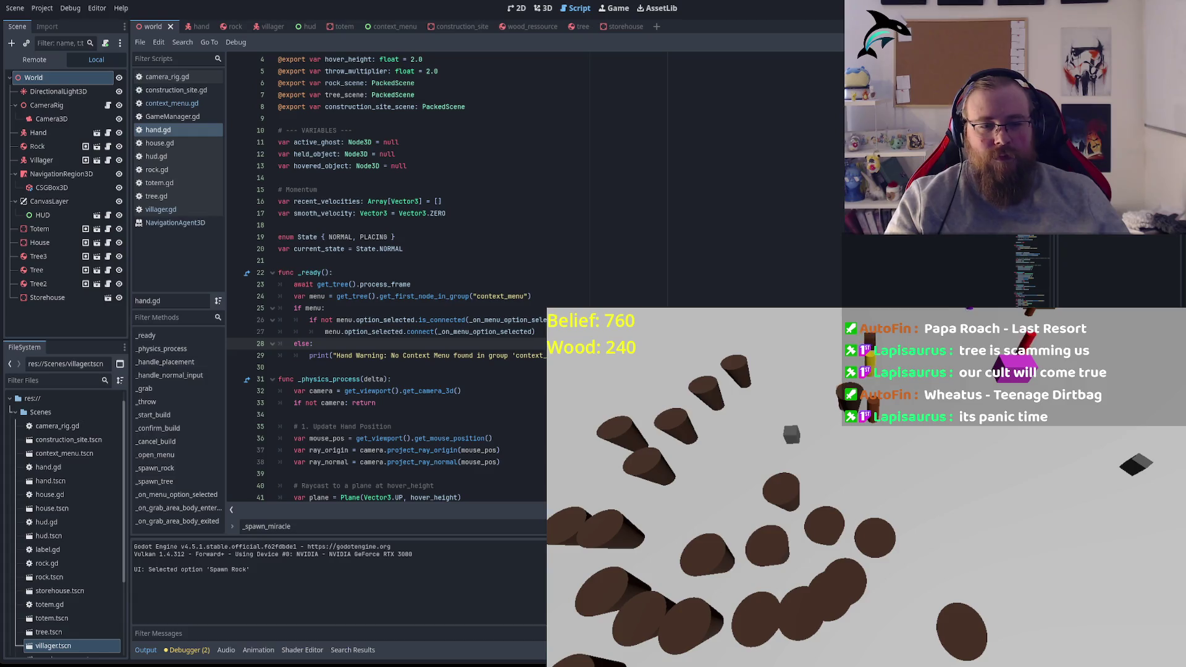
double_click(498, 355)
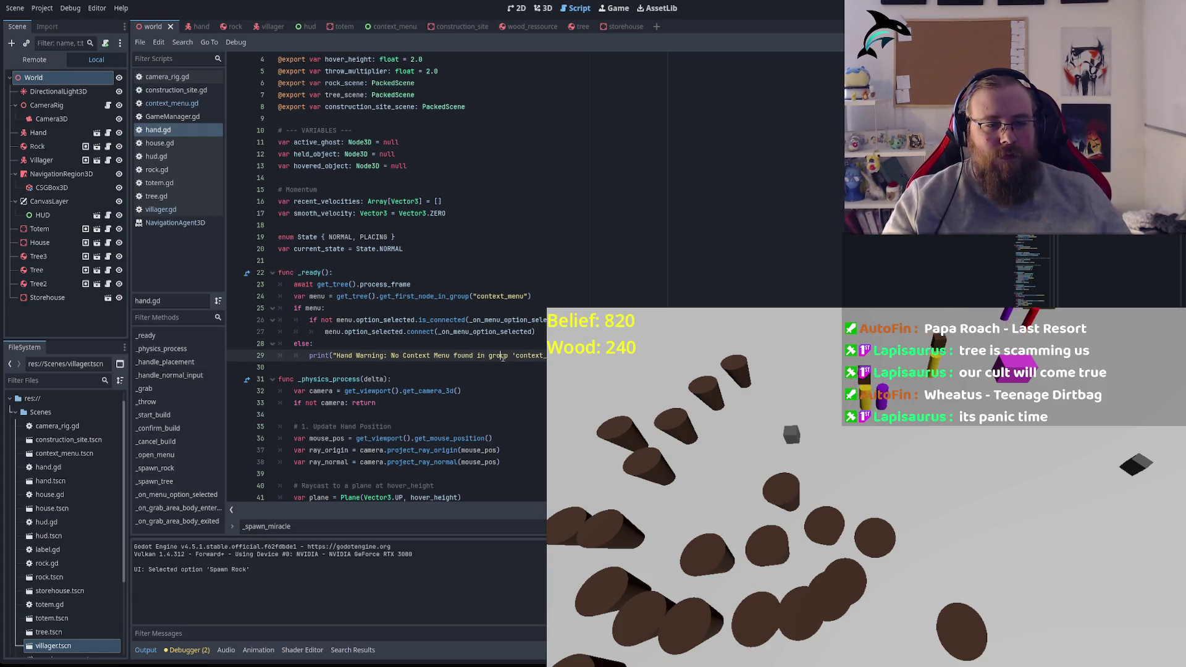
click(382, 333)
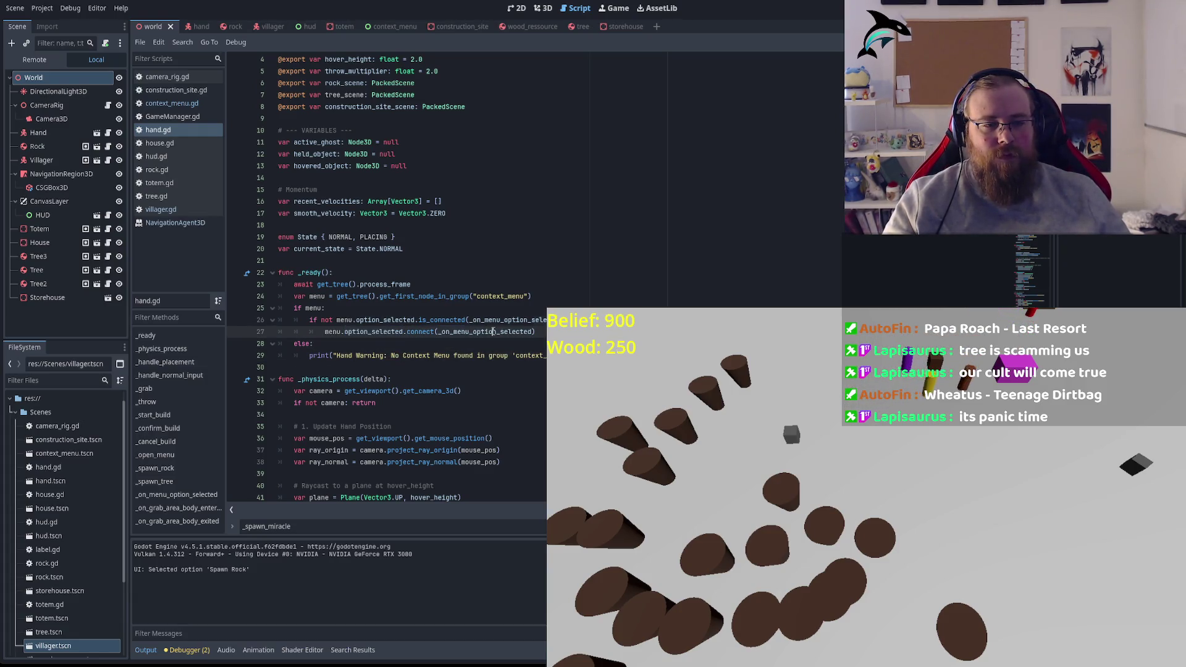
click(504, 320)
scroll(460, 355, down, 7)
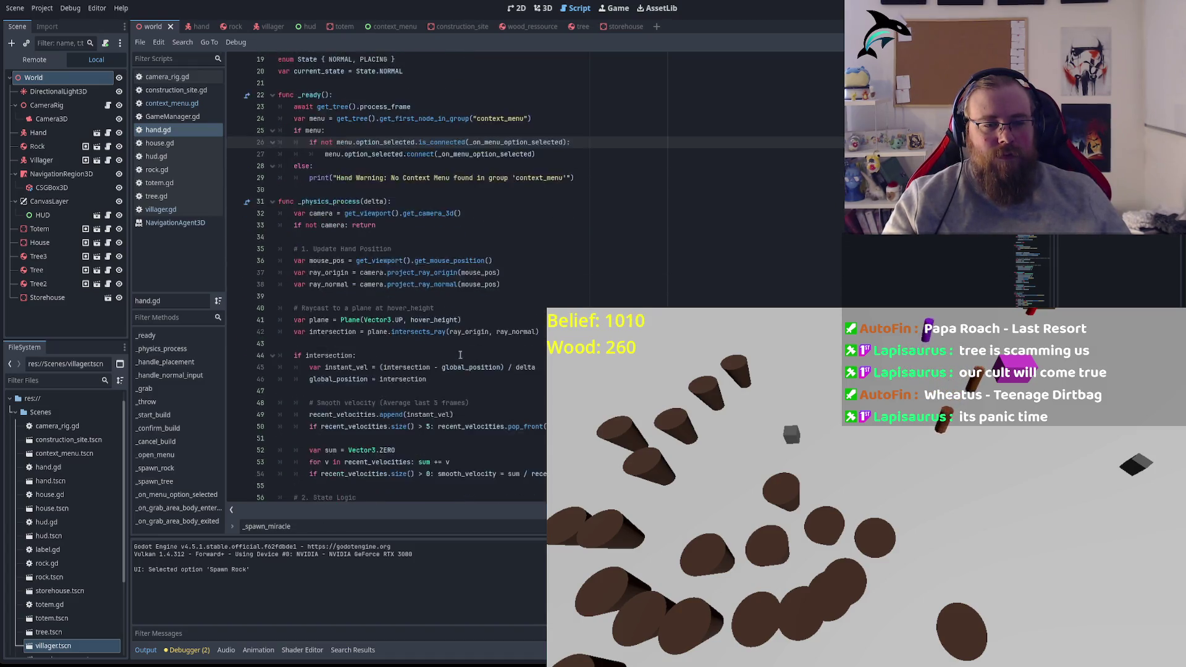
scroll(442, 323, down, 2)
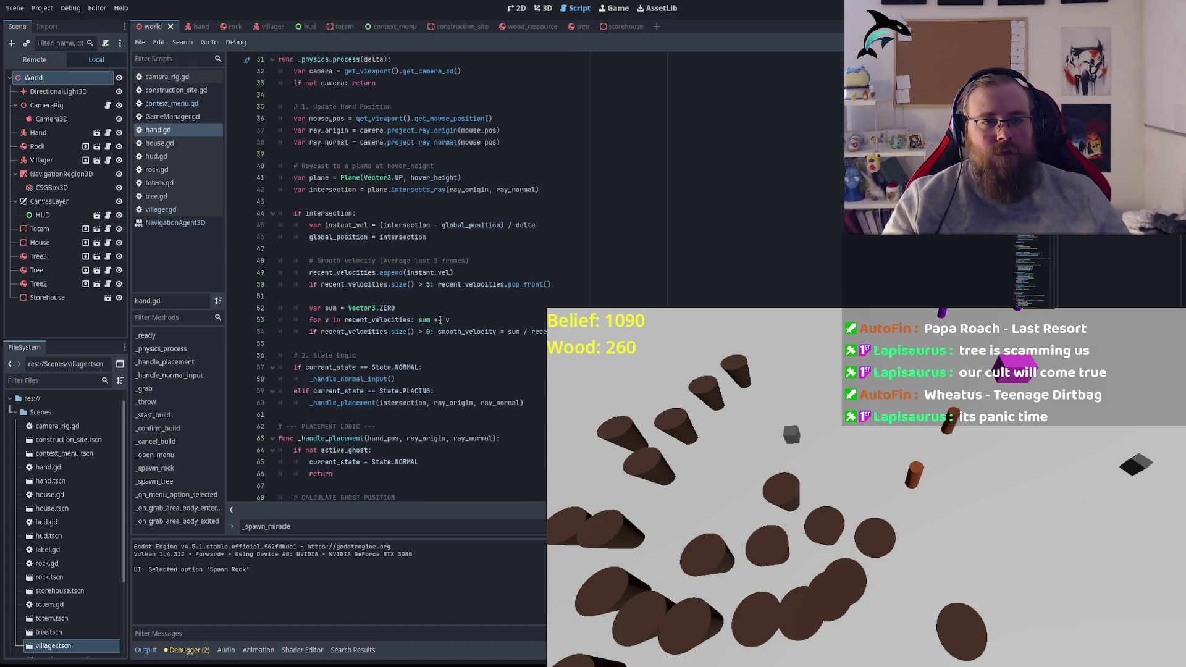
scroll(441, 320, up, 2)
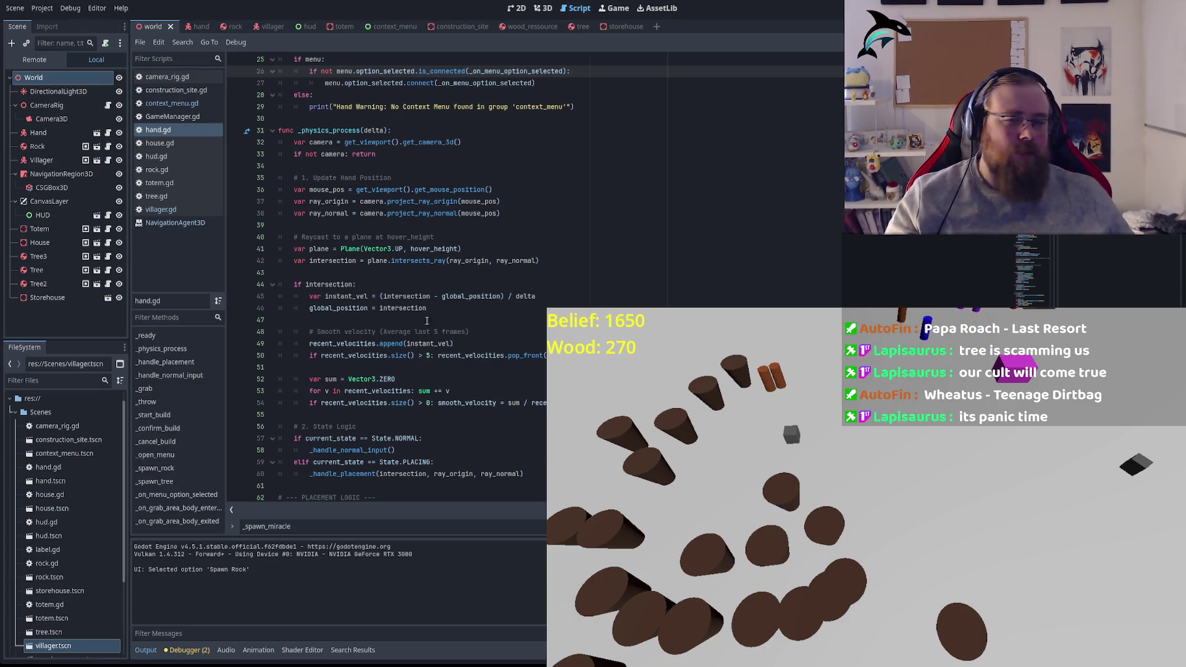
click(406, 260)
scroll(611, 255, down, 8)
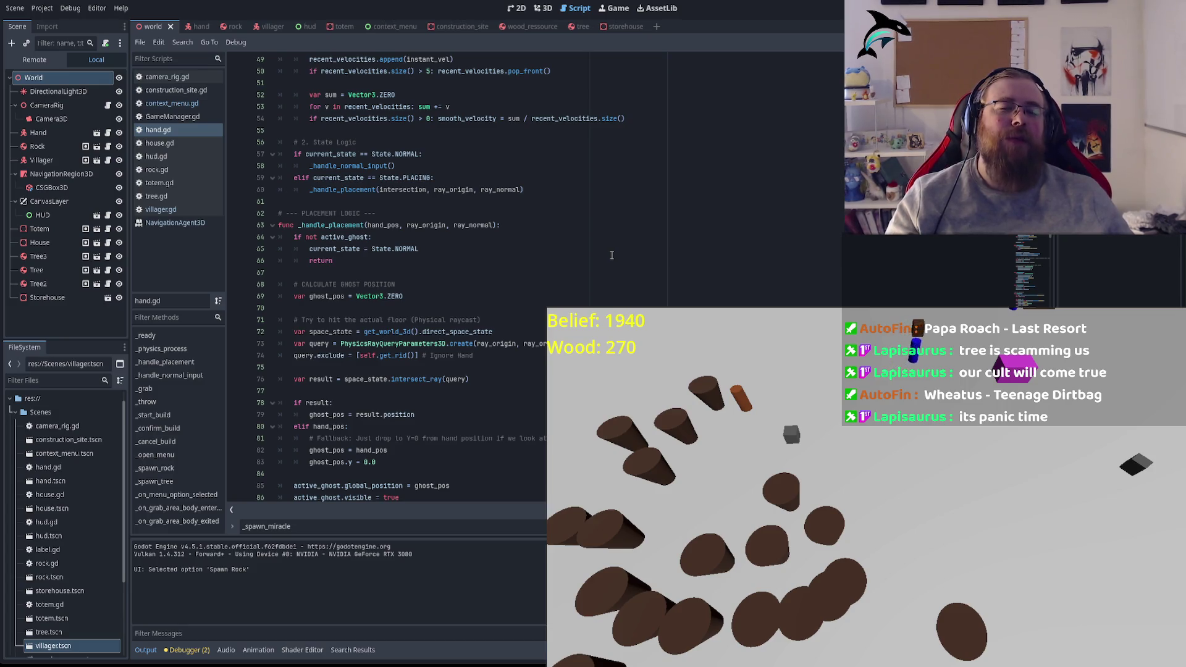
scroll(439, 271, down, 2)
scroll(438, 271, down, 4)
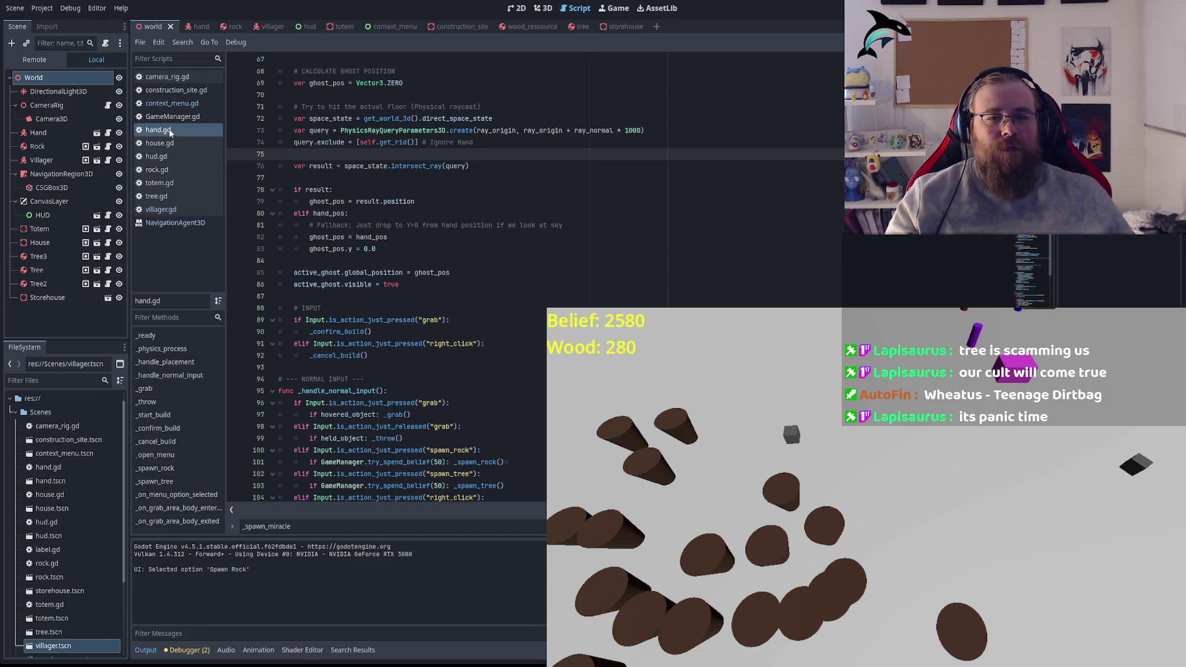
click(411, 178)
Step: Search the scripts and jump to the Build House check on line 198 of hand.gd
key(ctrl+f)
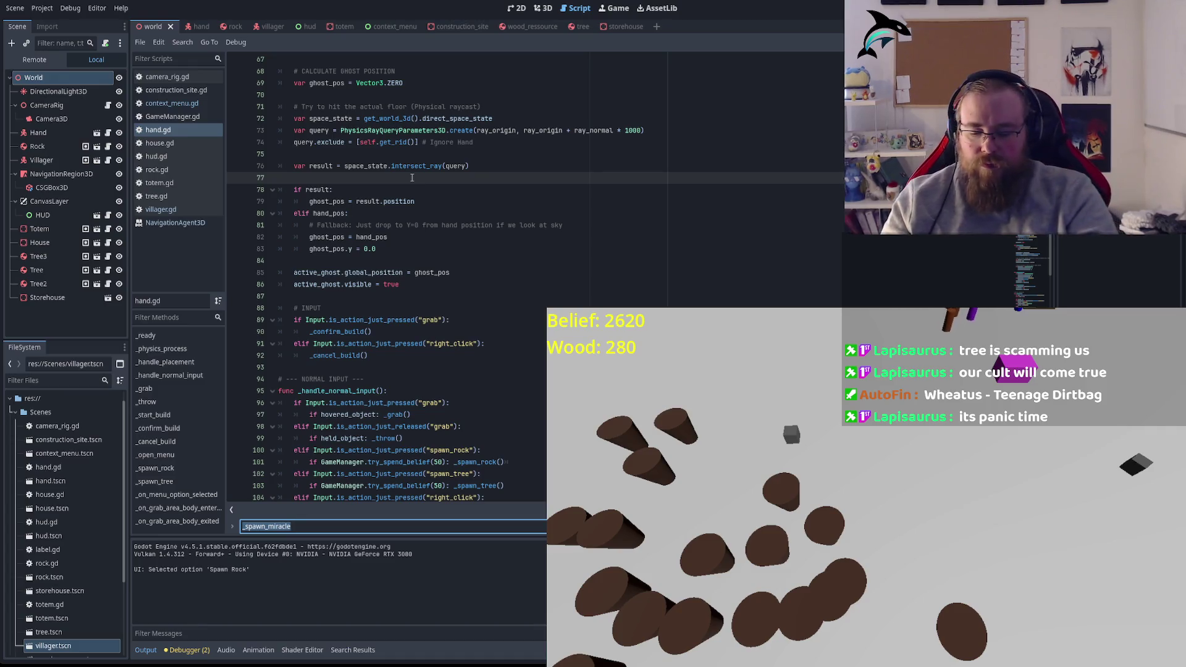
text(bl)
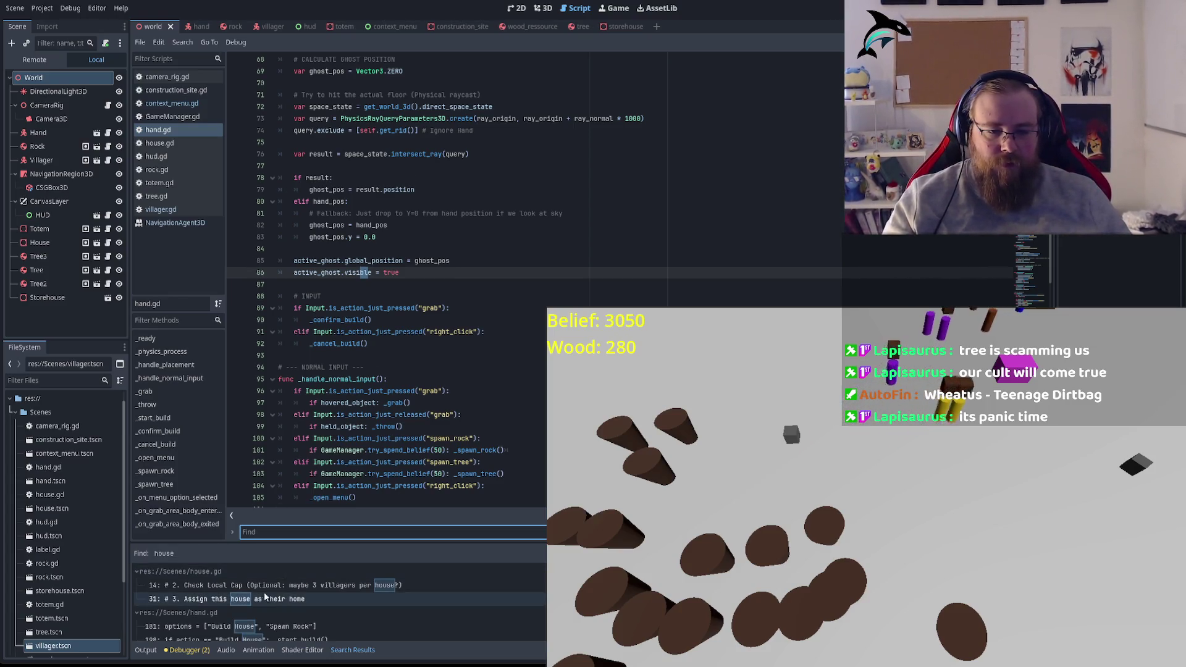
scroll(247, 608, down, 1)
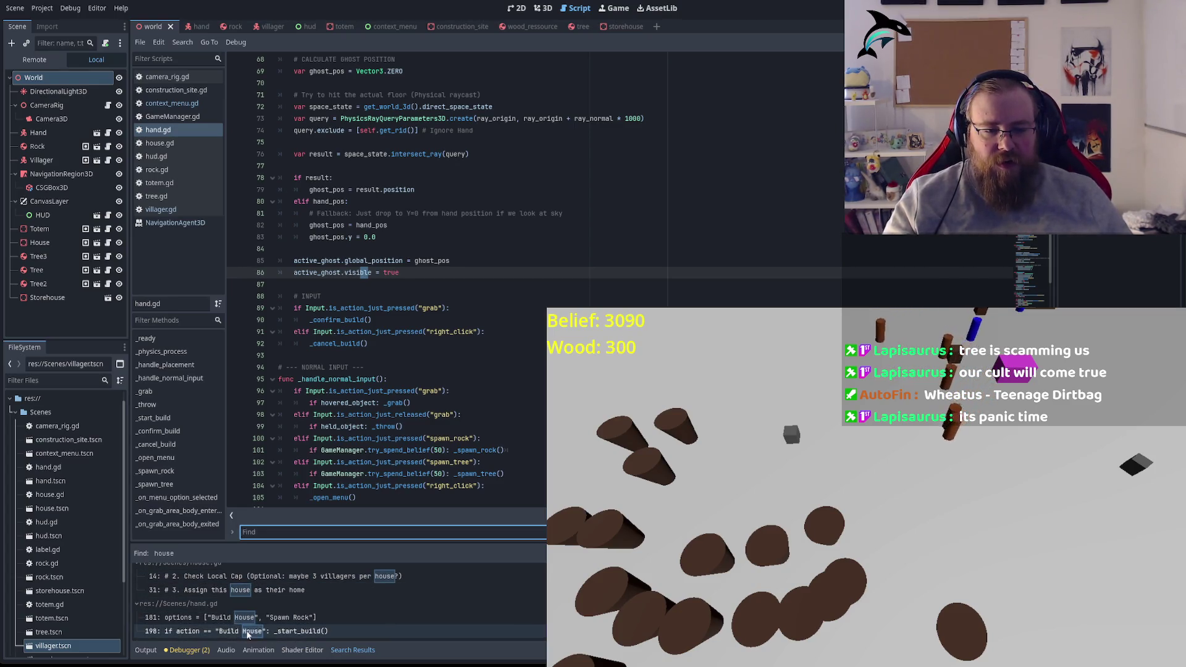
click(247, 633)
scroll(459, 445, down, 3)
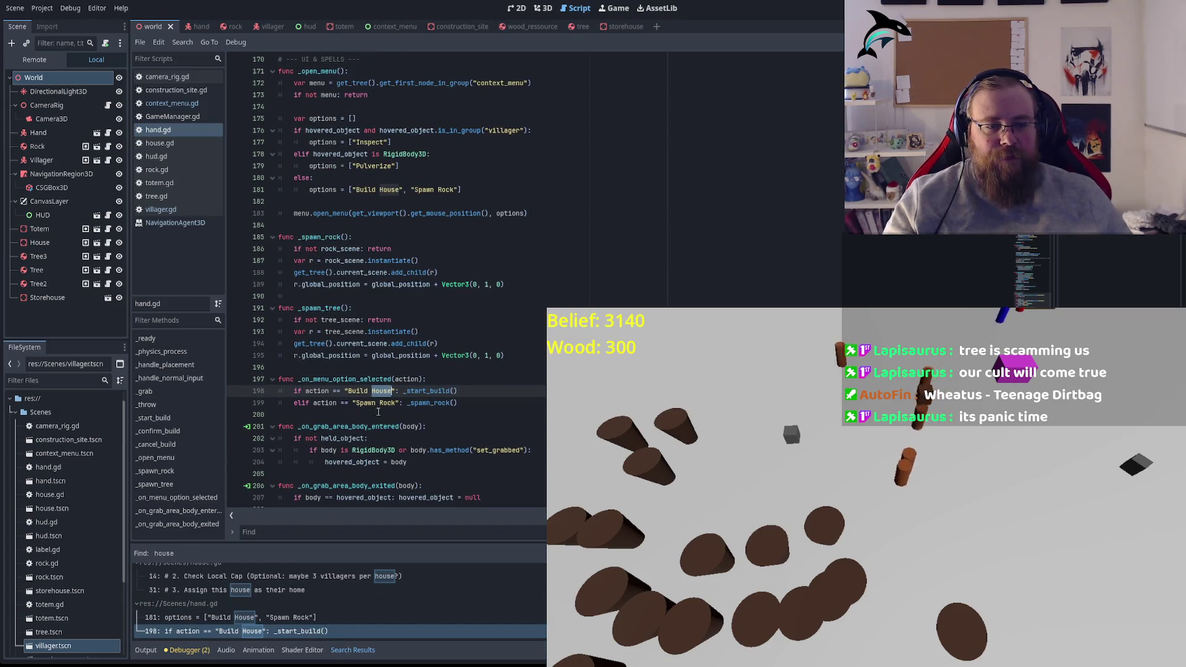
Step: Follow the _start_build call to its definition and review construction_site_scene and the PLACING state
double_click(413, 391)
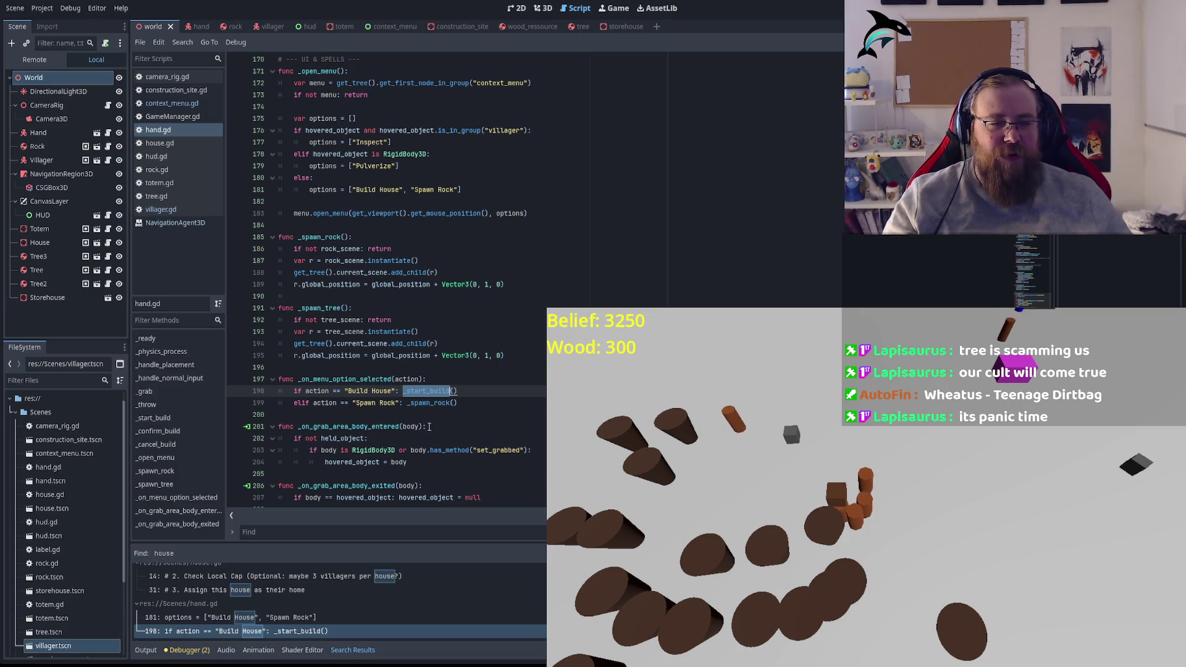
ctrl+click(436, 392)
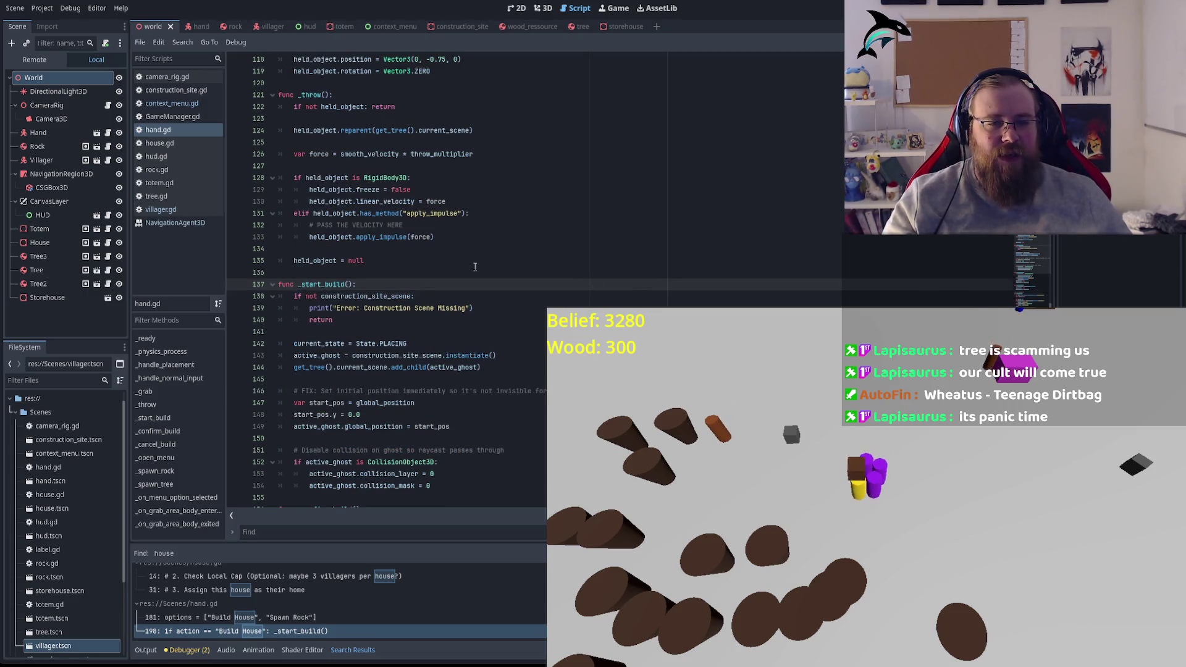
scroll(475, 266, down, 1)
double_click(357, 261)
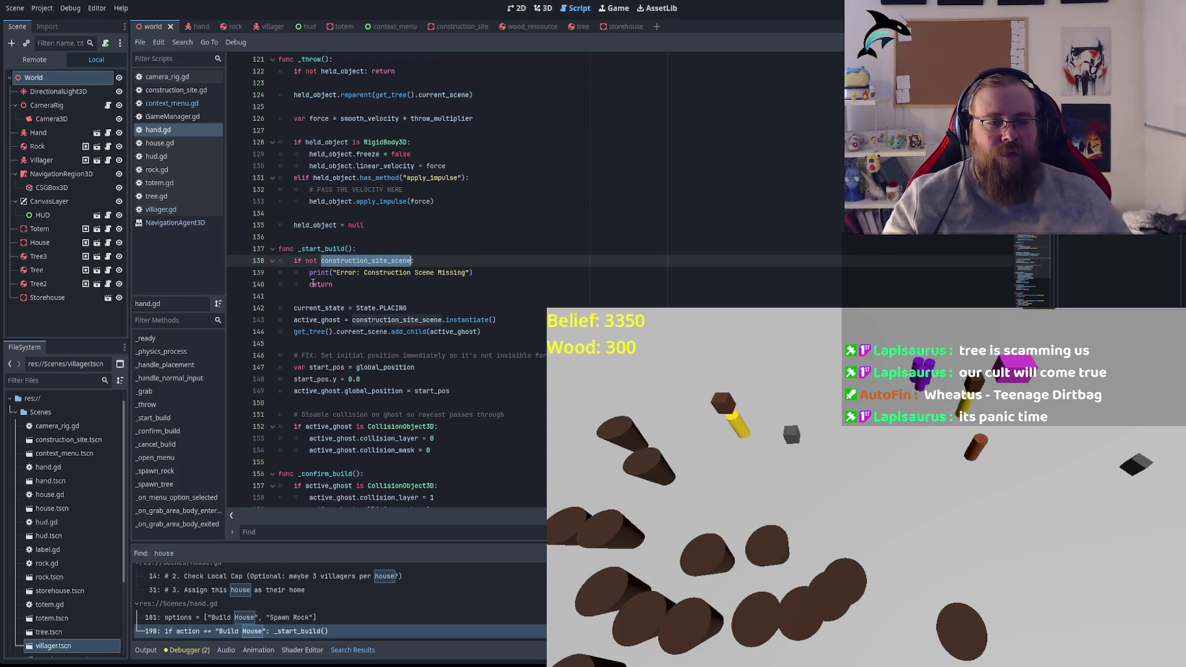
scroll(328, 257, down, 1)
double_click(393, 272)
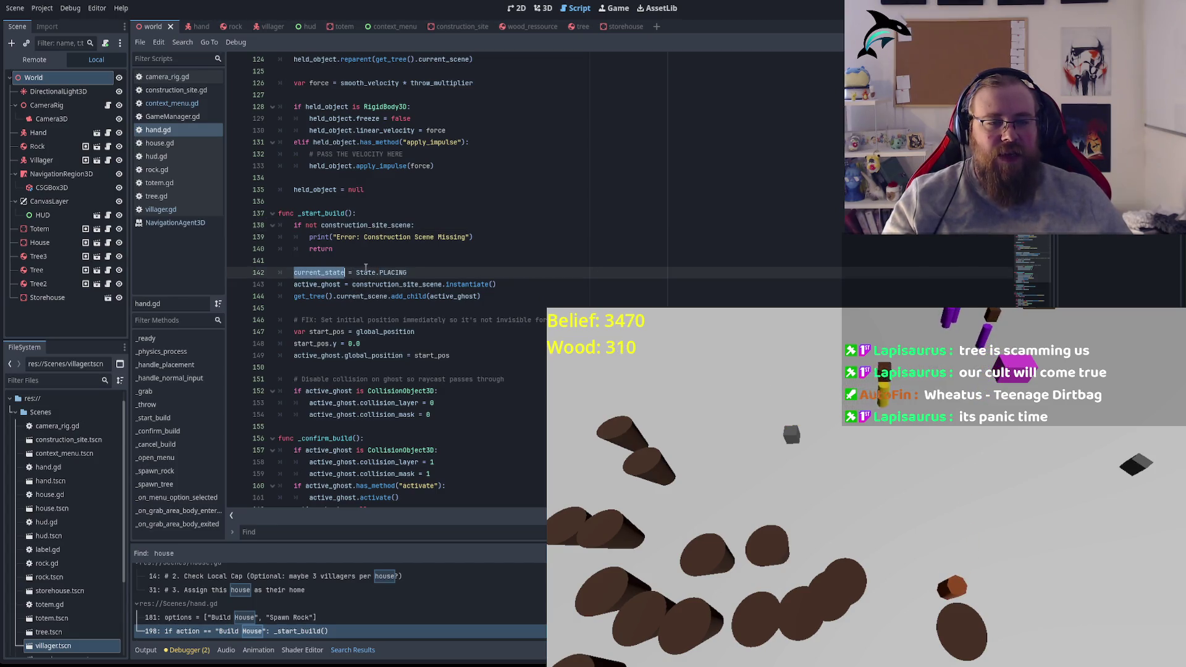
double_click(440, 285)
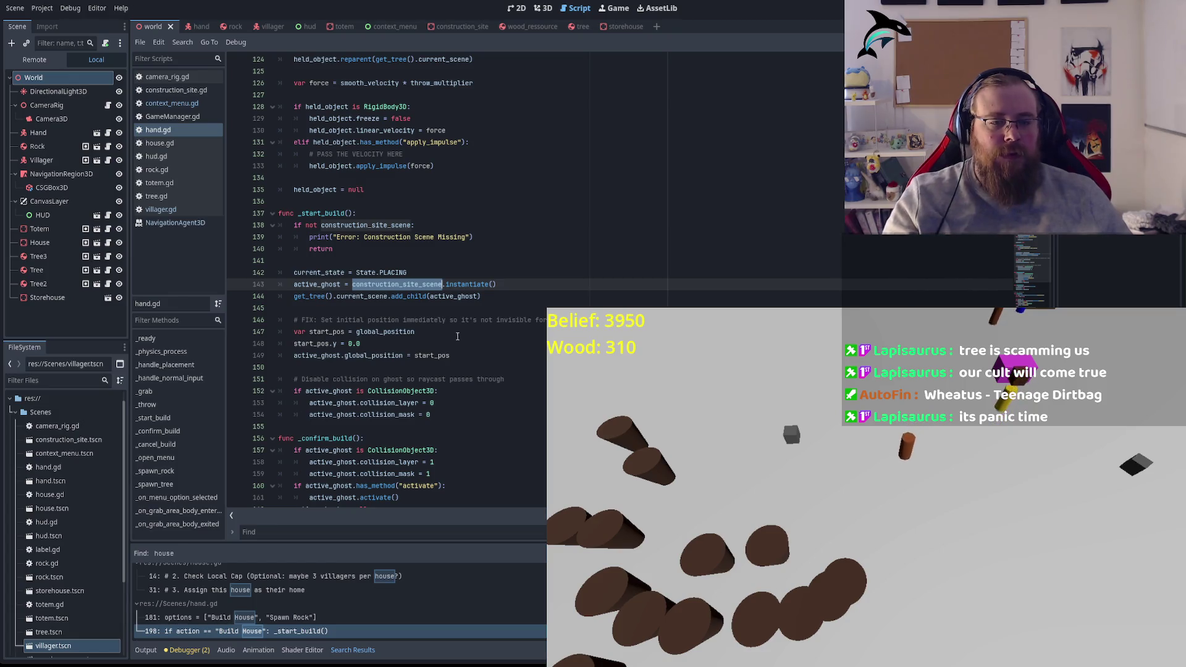
scroll(432, 333, down, 2)
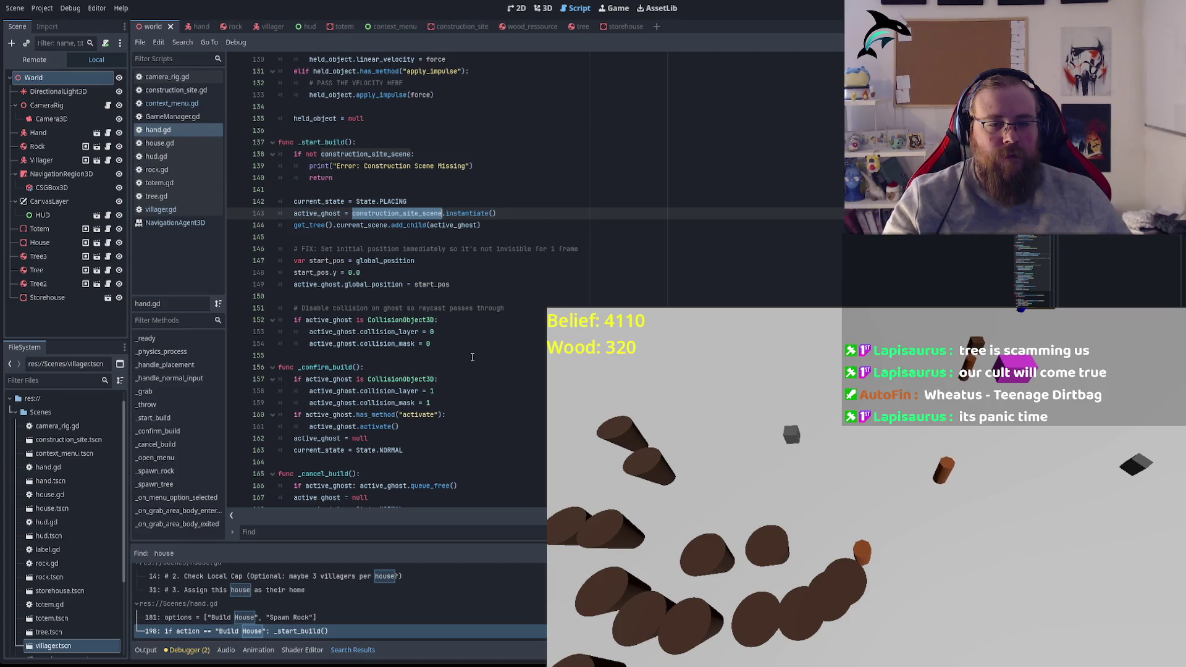
click(365, 139)
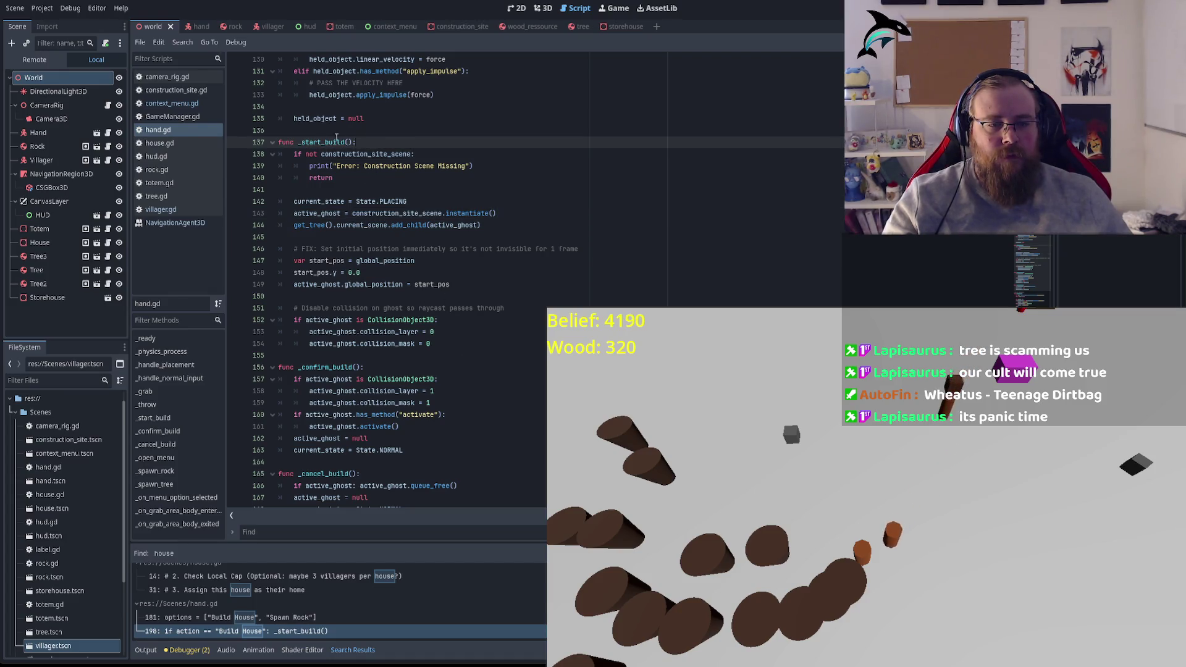
mouse_move(452, 345)
mouse_down()
mouse_move(321, 224)
mouse_move(278, 142)
mouse_up()
scroll(527, 364, up, 1)
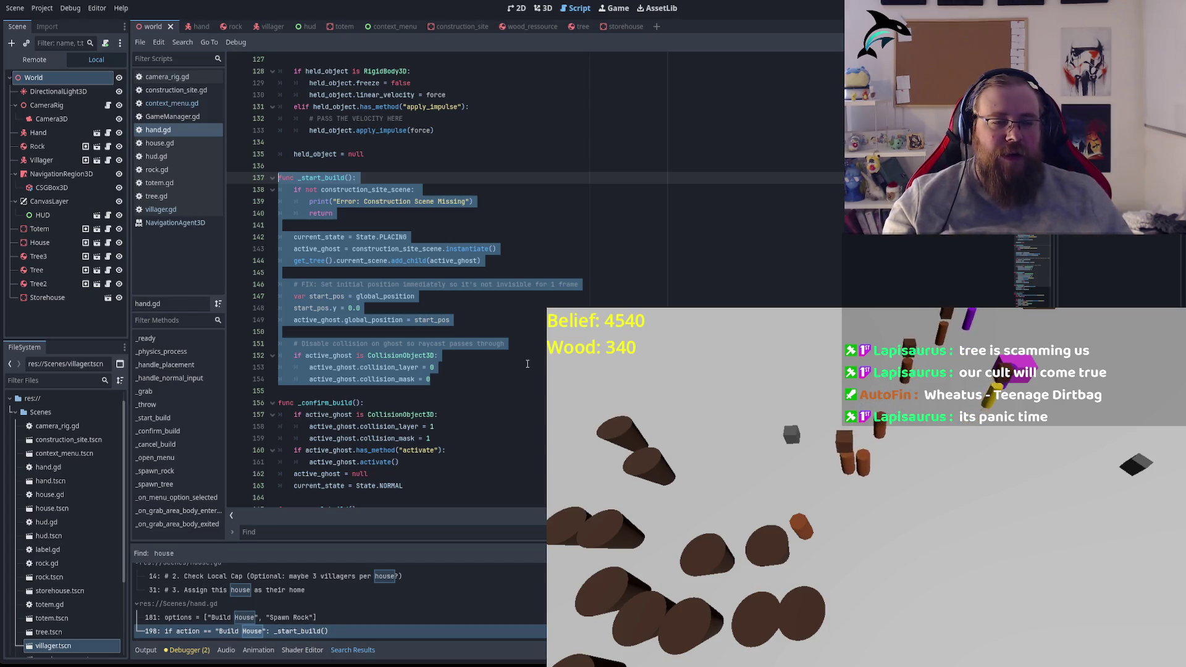
Step: Inspect _confirm_build's current_state and active_ghost uses, then return to line 1 of hand.gd
double_click(330, 402)
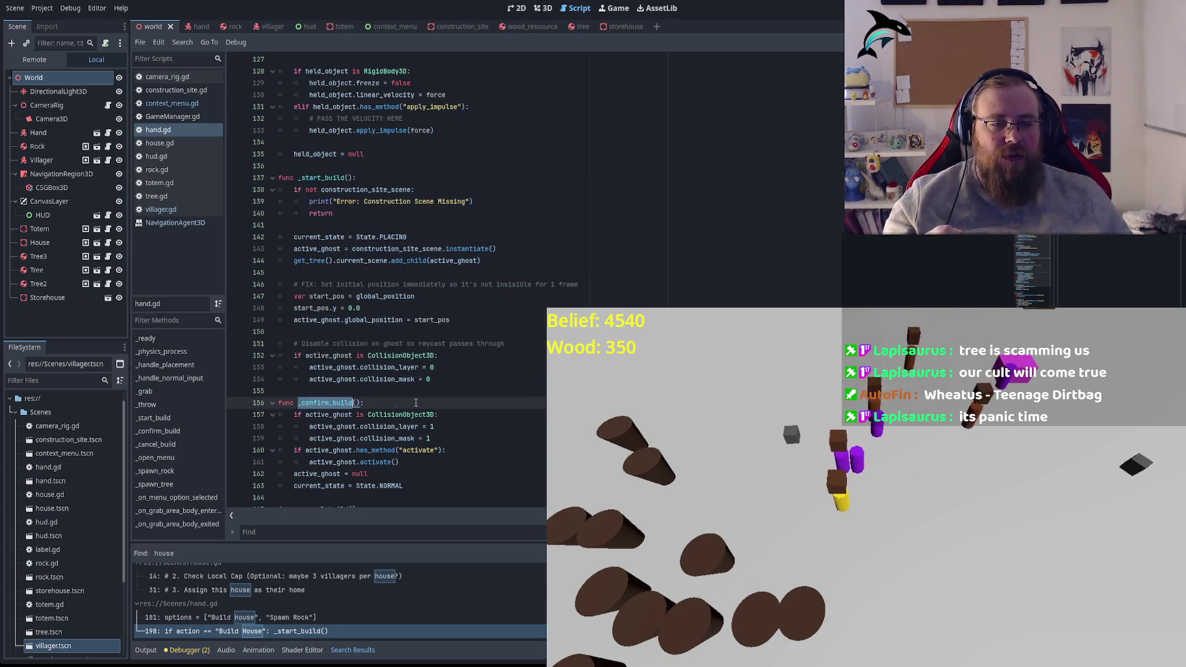
scroll(346, 371, down, 2)
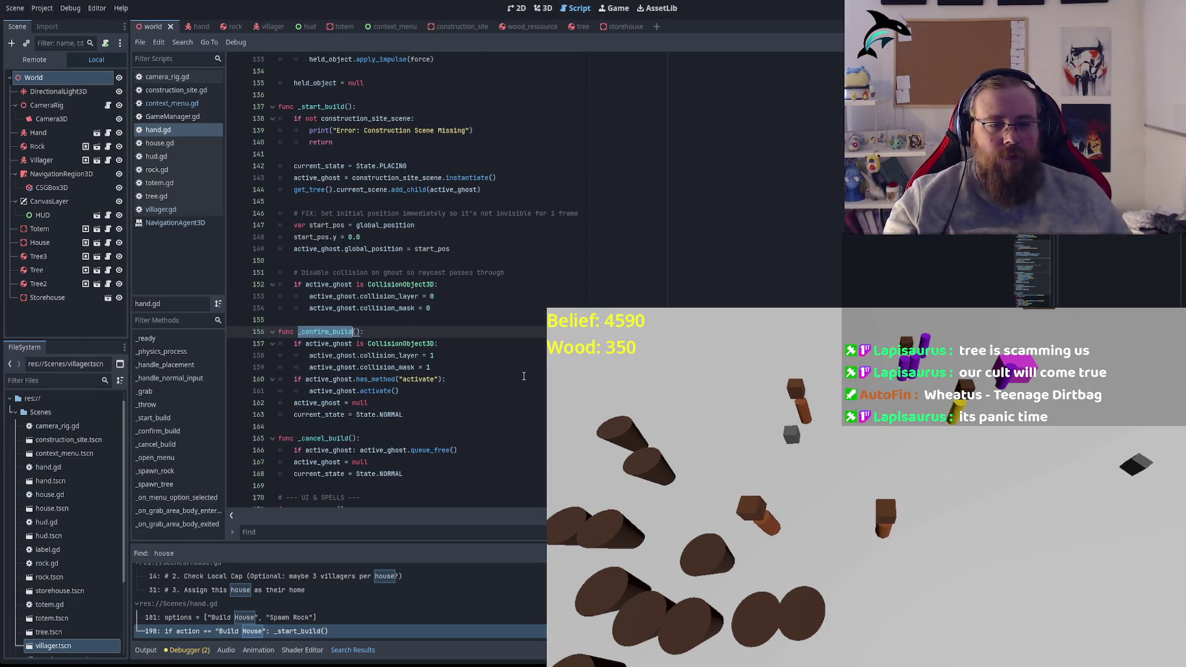
click(354, 403)
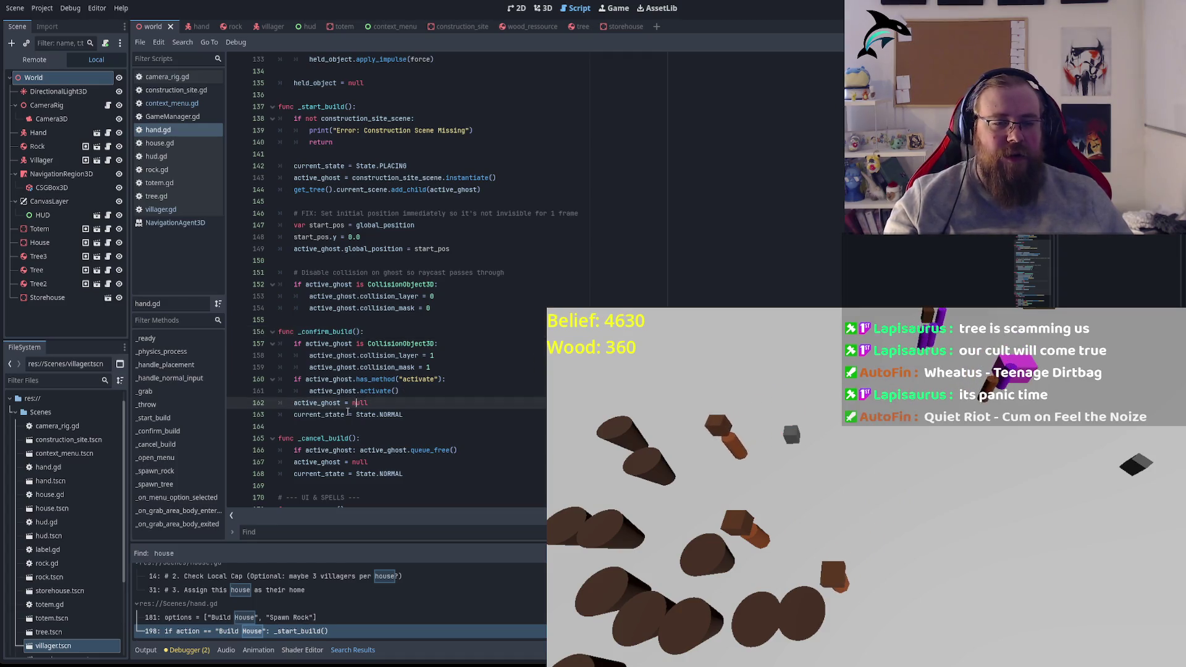
double_click(318, 415)
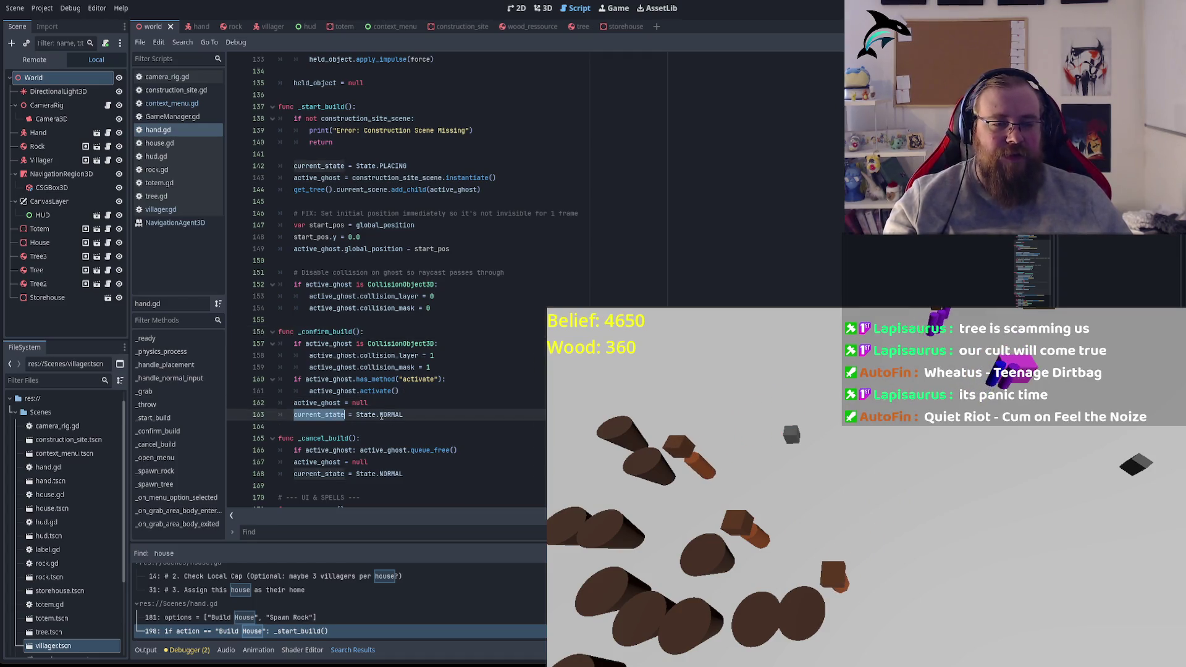
double_click(365, 414)
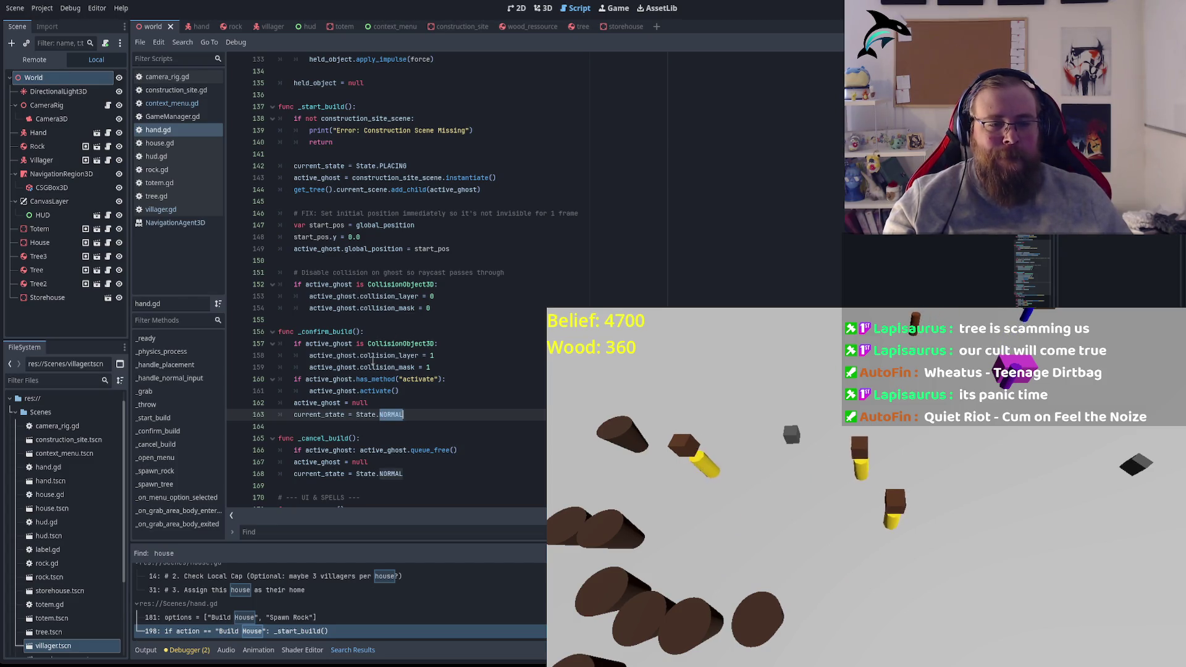
click(325, 391)
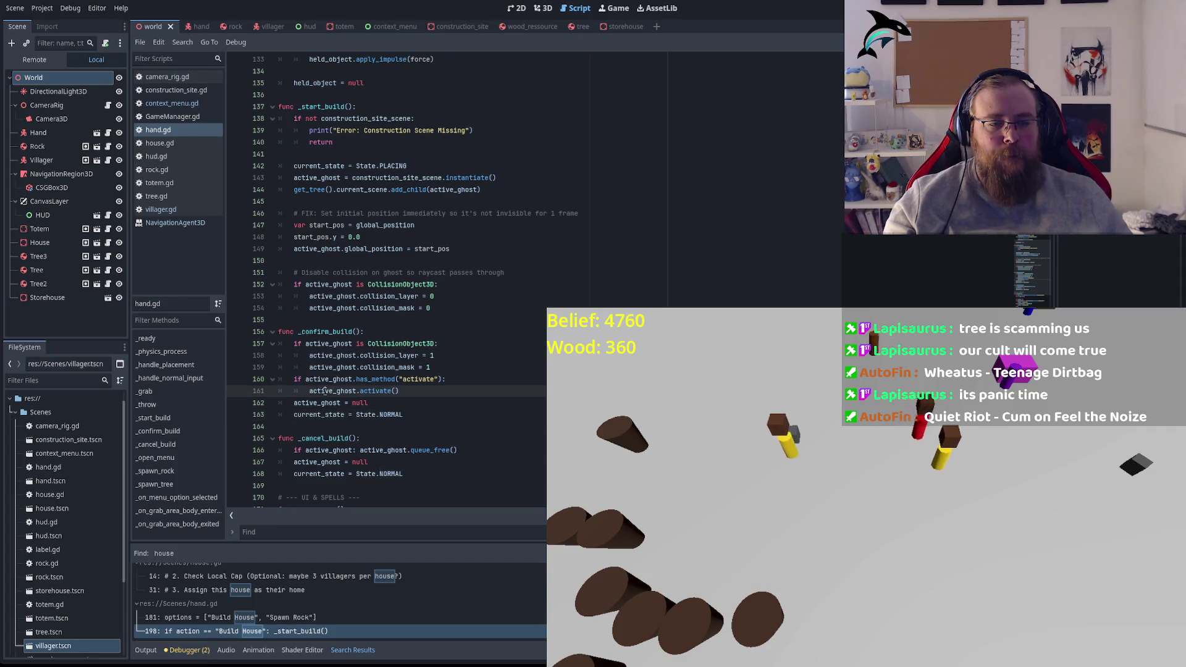
double_click(326, 391)
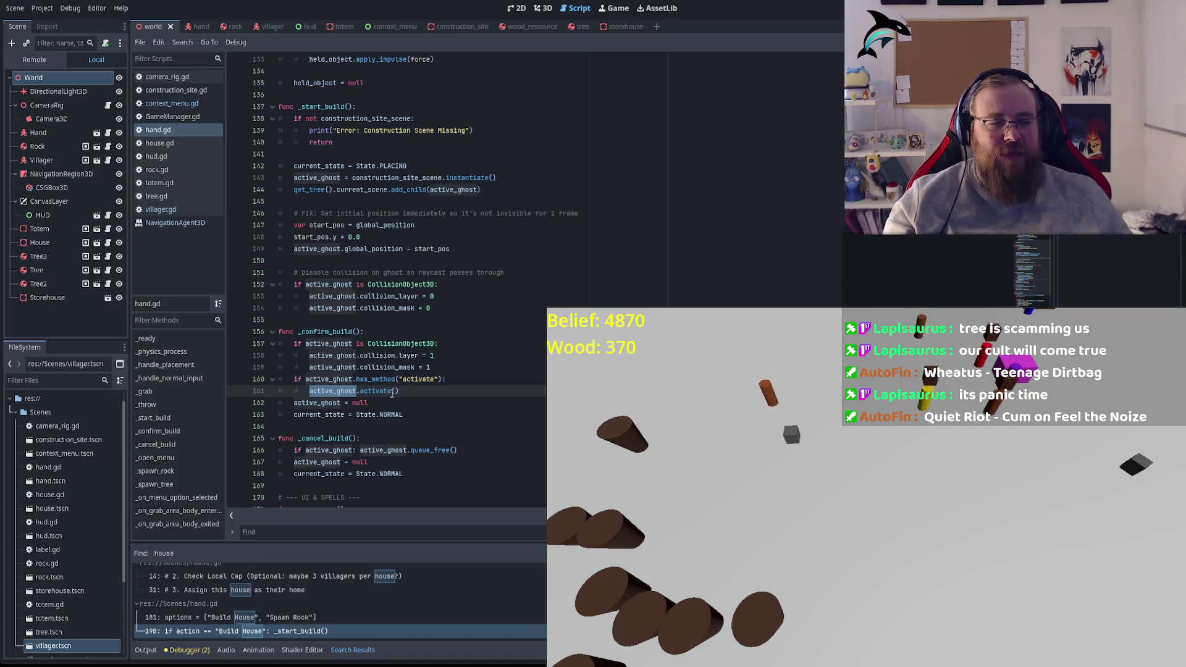
scroll(408, 346, down, 6)
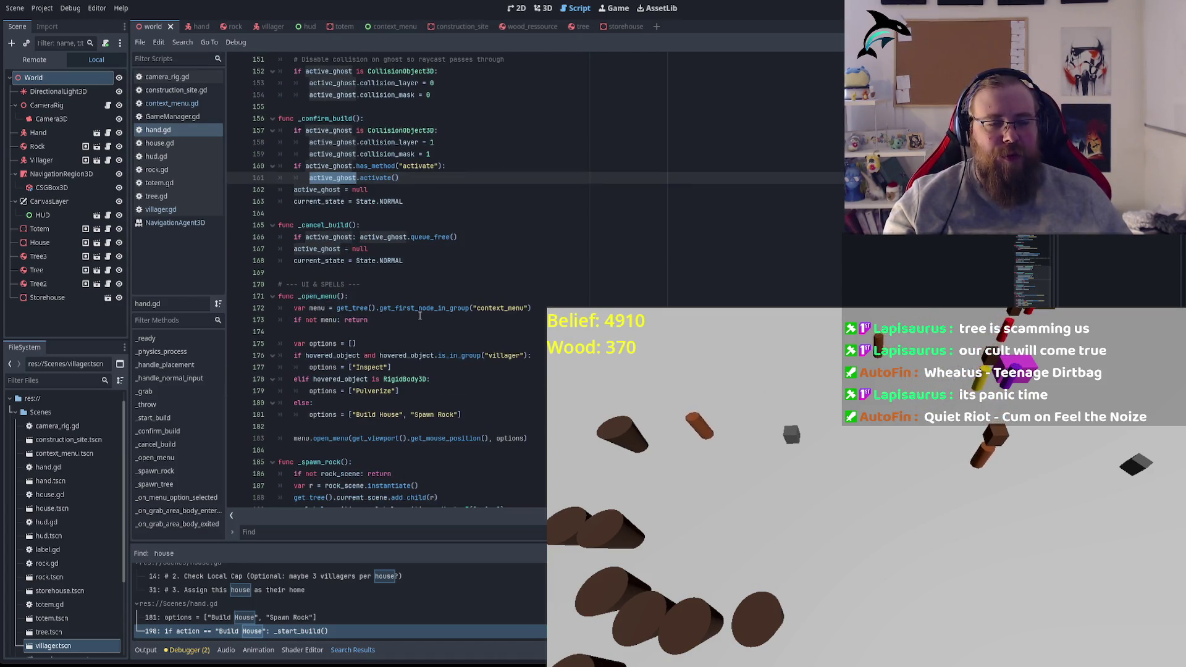
scroll(420, 316, up, 4)
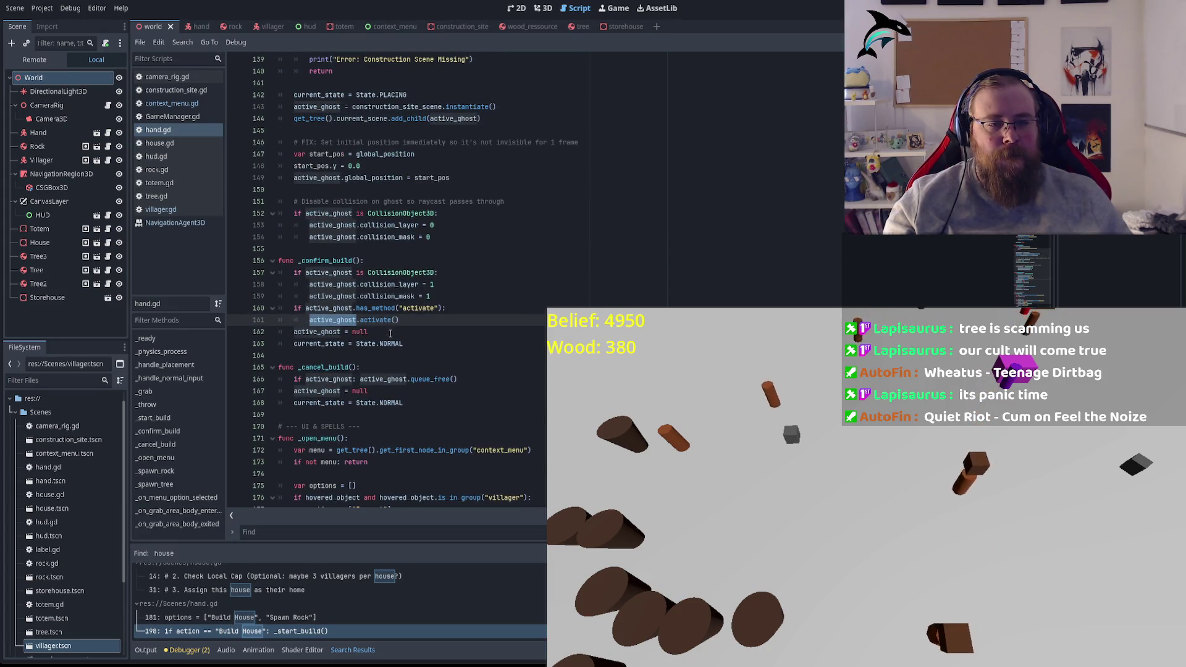
click(385, 320)
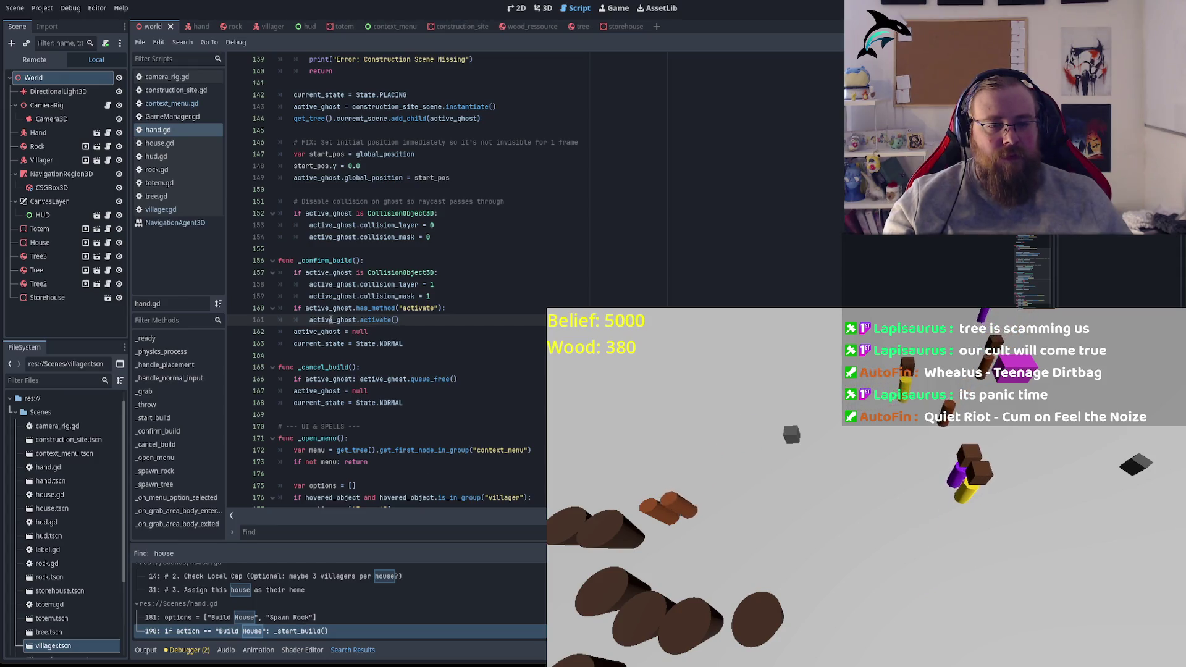
ctrl+click(333, 320)
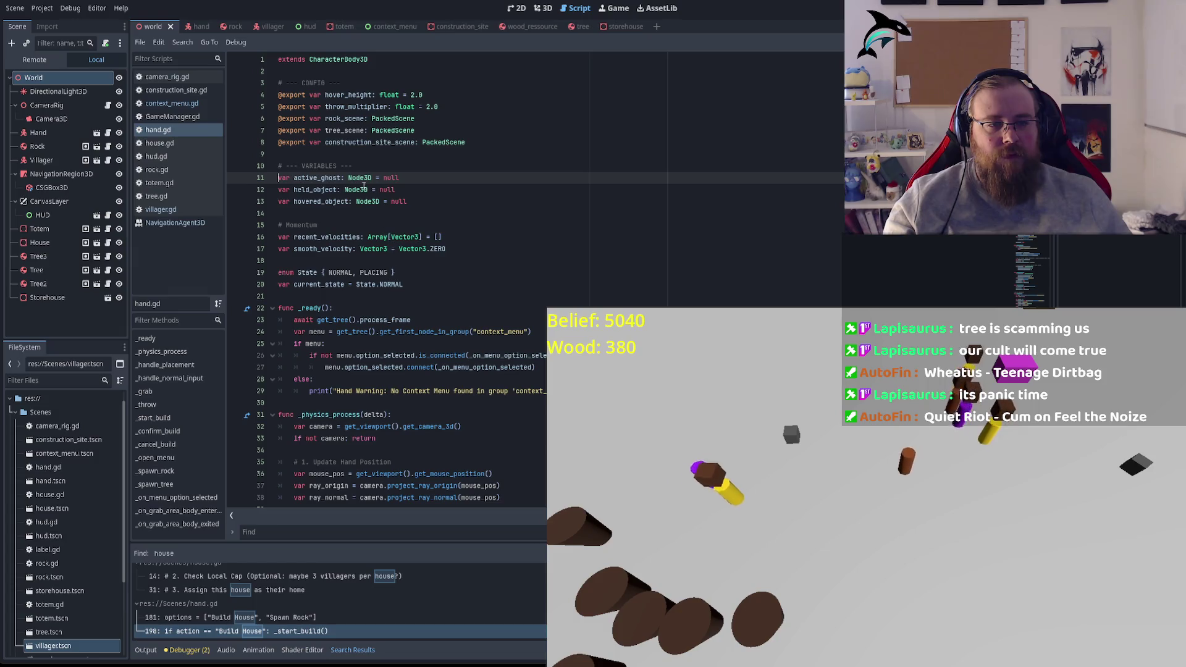
Step: Scroll hand.gd down to the _handle_placement function and its placement input check
scroll(417, 281, down, 1)
scroll(417, 281, down, 5)
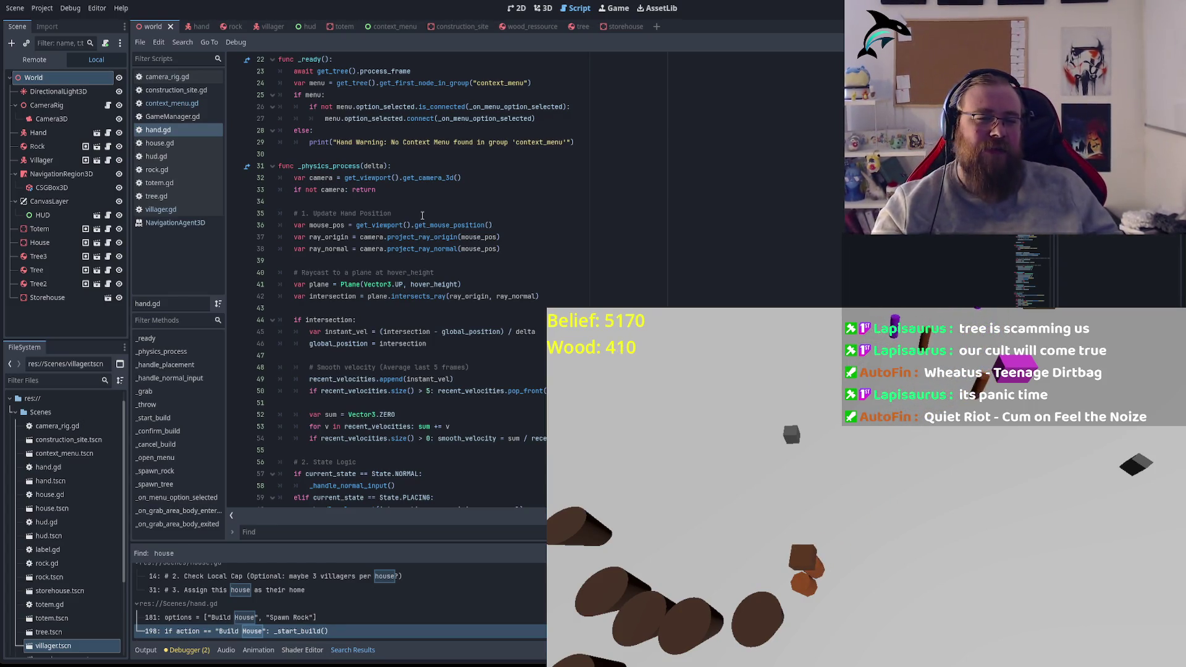
scroll(422, 215, down, 3)
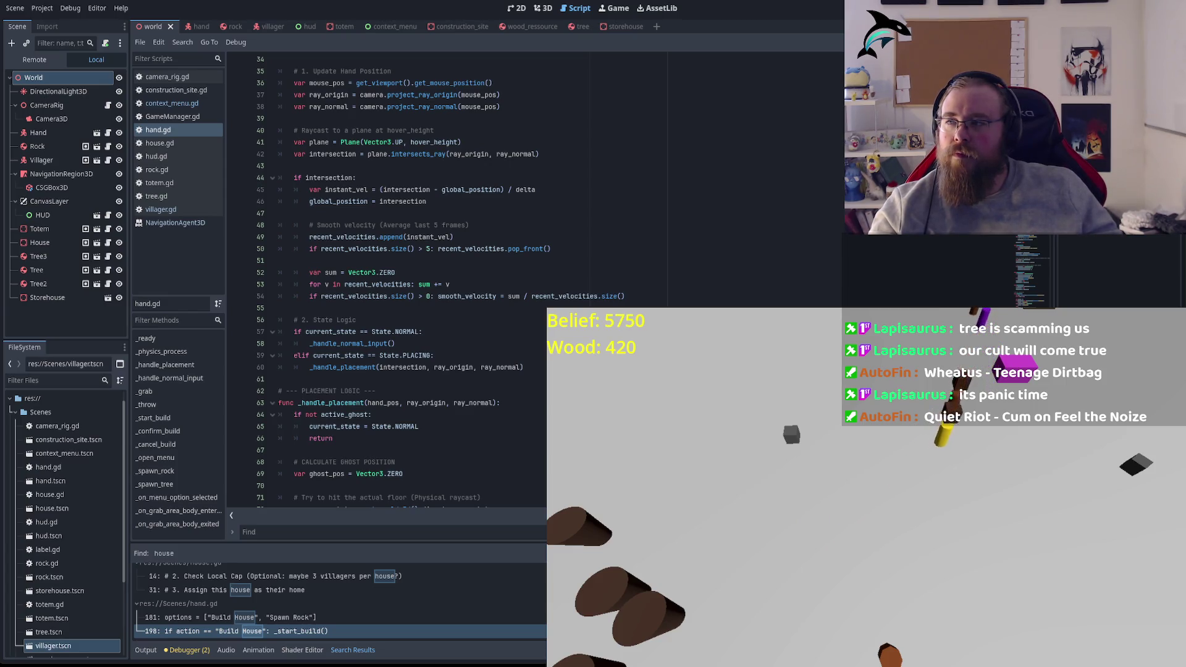
click(505, 295)
scroll(505, 292, down, 4)
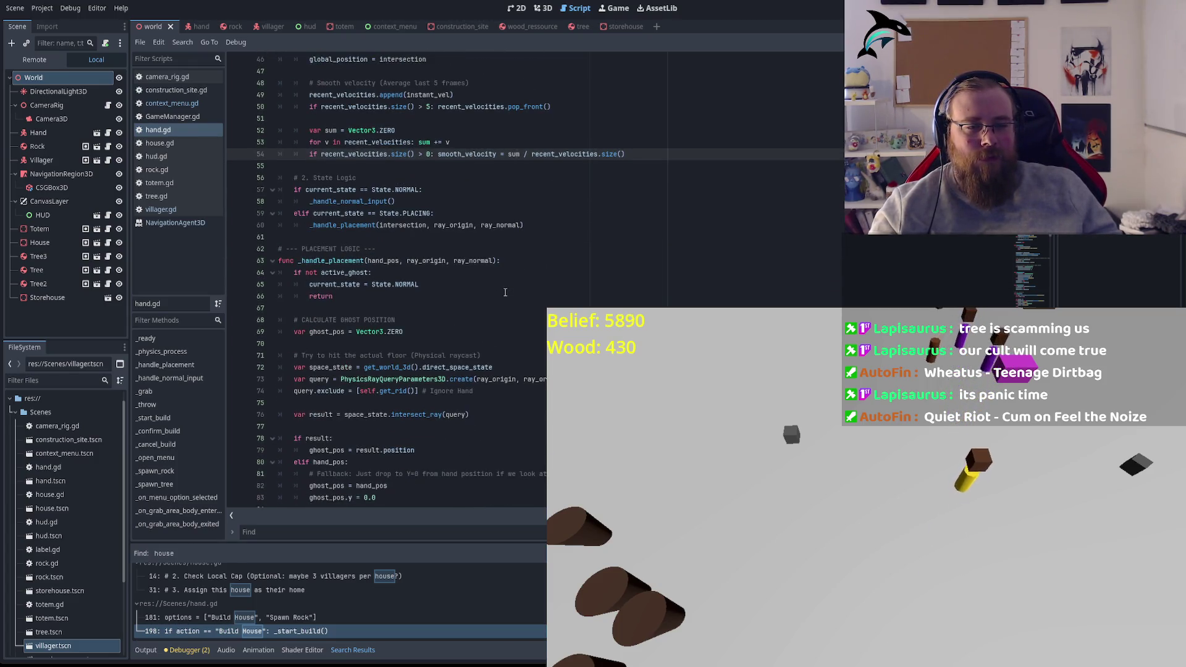
scroll(505, 292, down, 3)
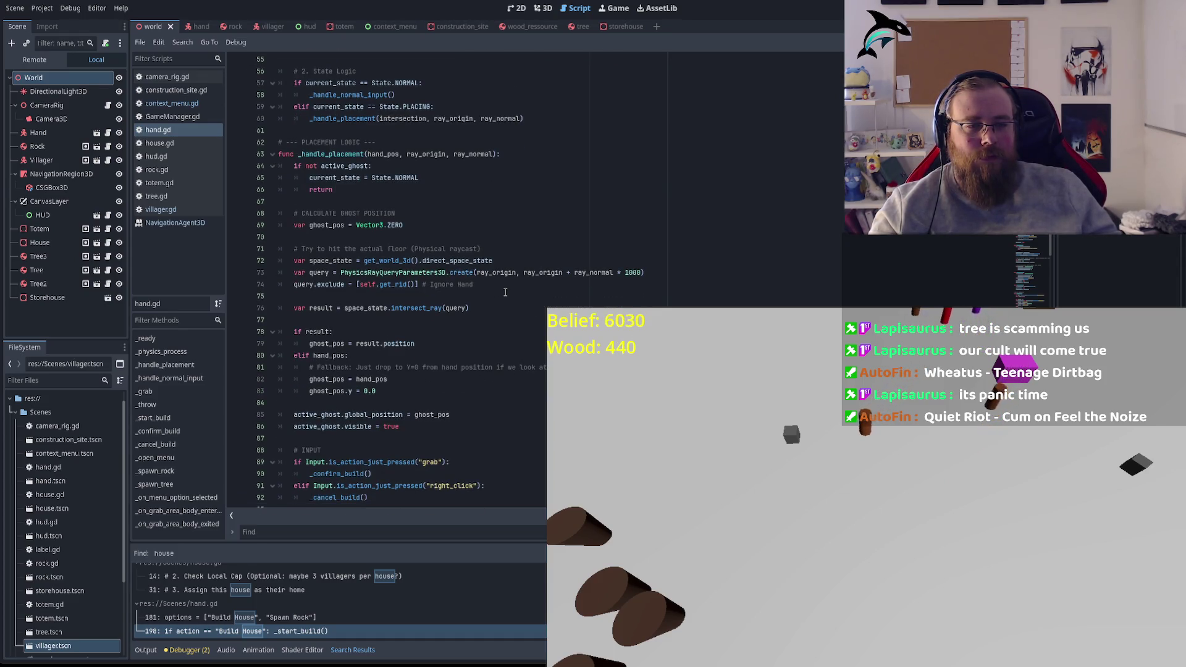
double_click(330, 154)
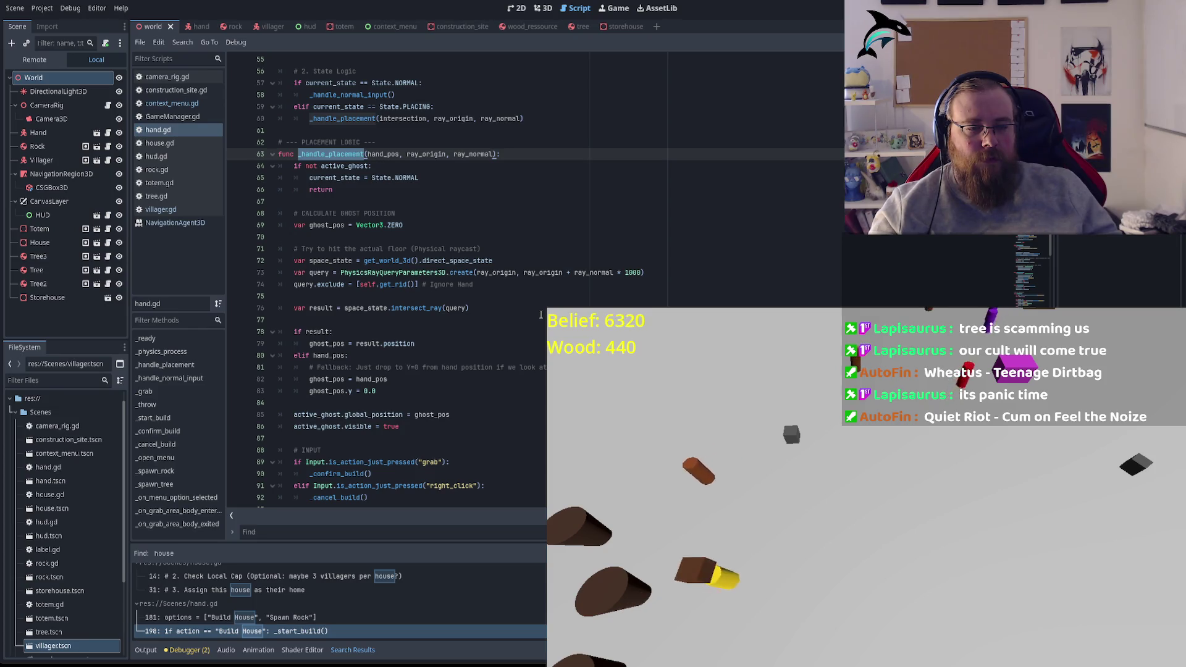
scroll(541, 315, down, 3)
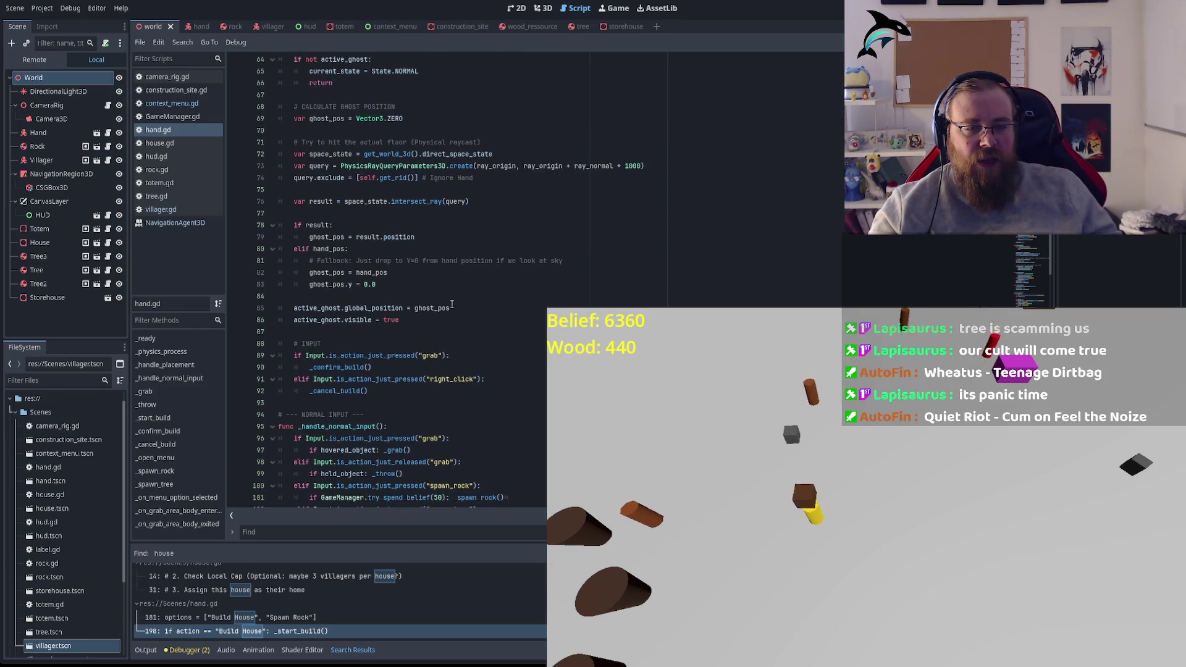
double_click(371, 355)
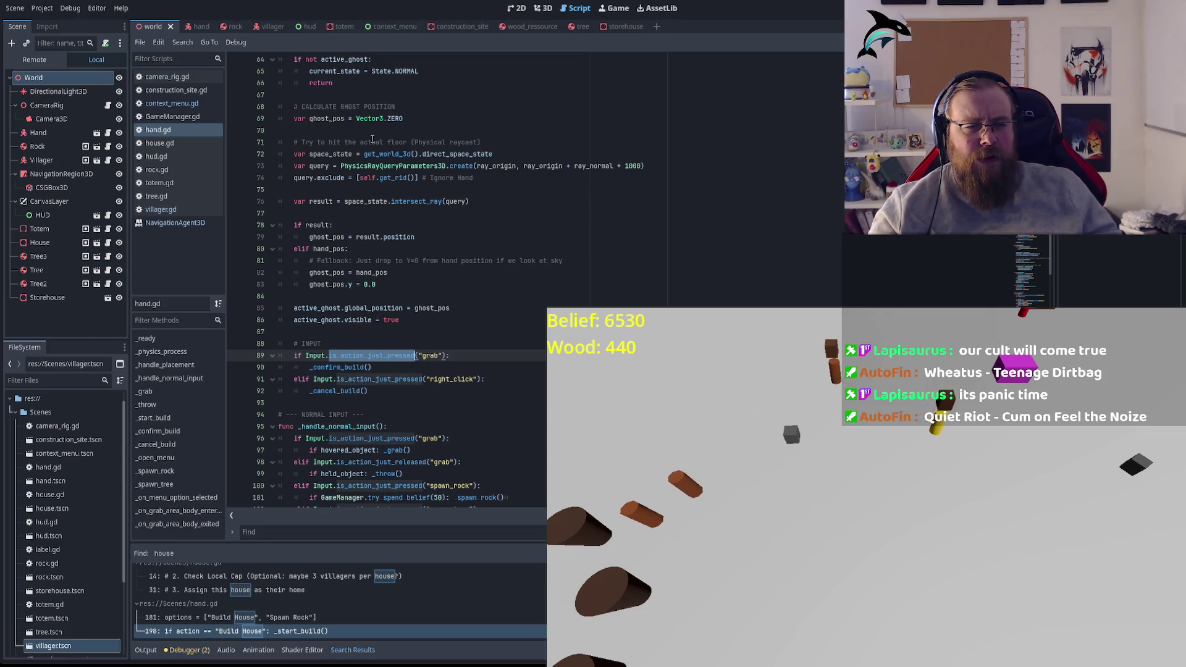
Step: Insert GameManager via autocompletion in front of the _confirm_build() call on line 90
scroll(300, 371, up, 5)
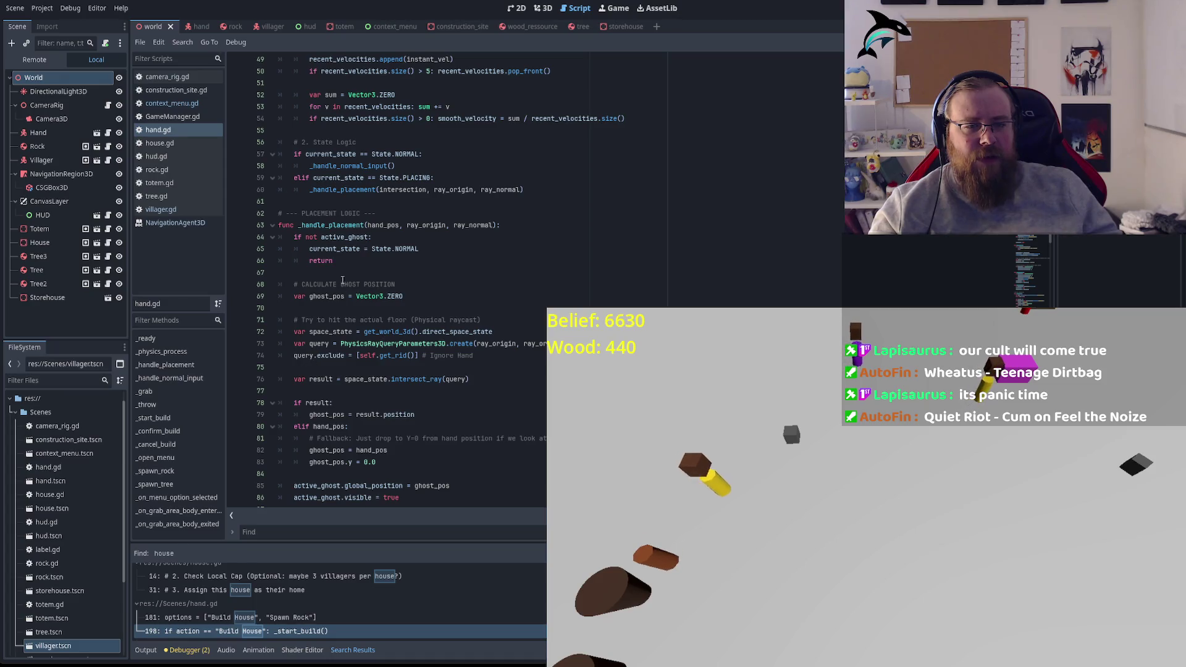
scroll(276, 177, down, 2)
scroll(267, 360, down, 3)
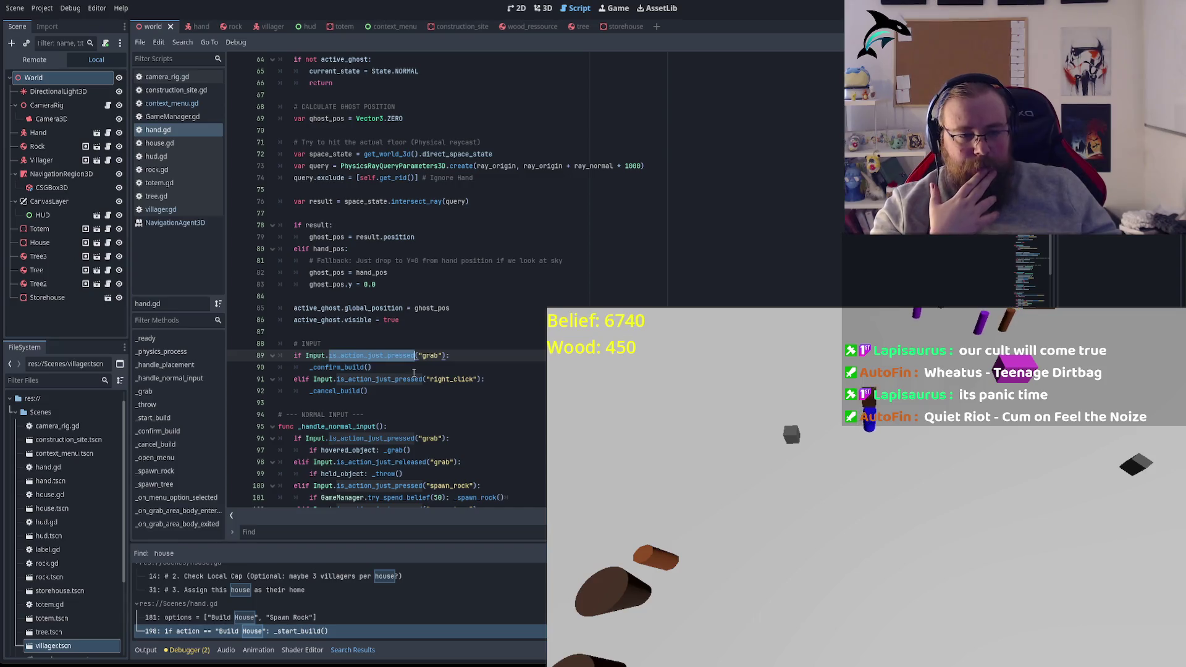
double_click(364, 367)
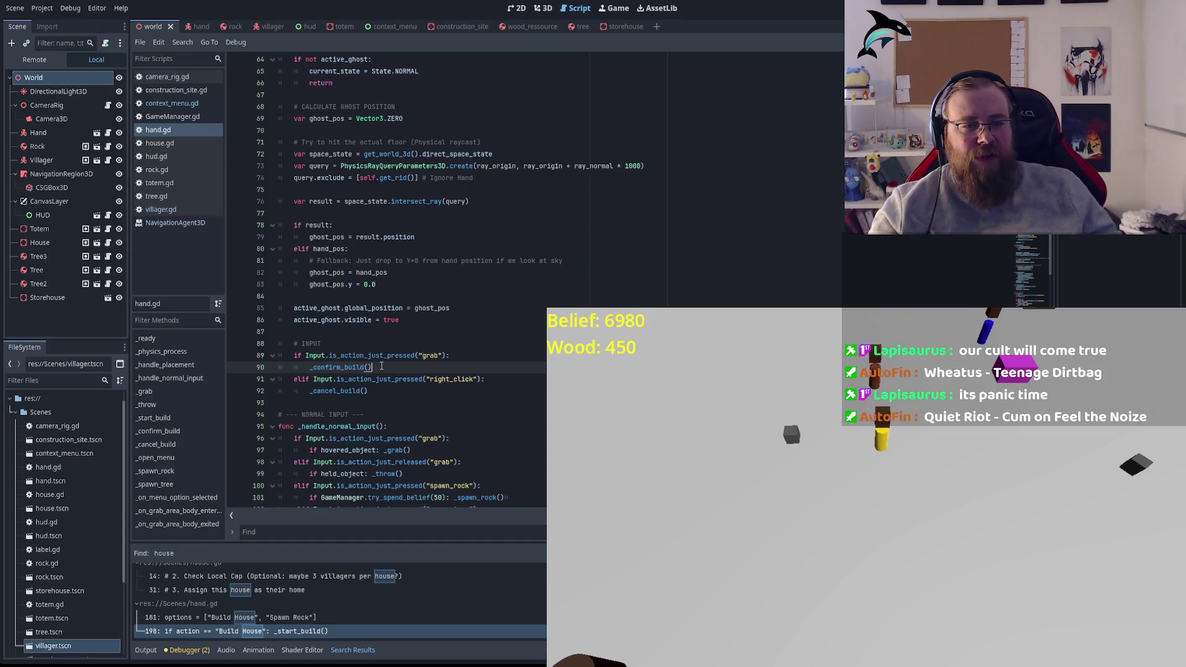
click(310, 367)
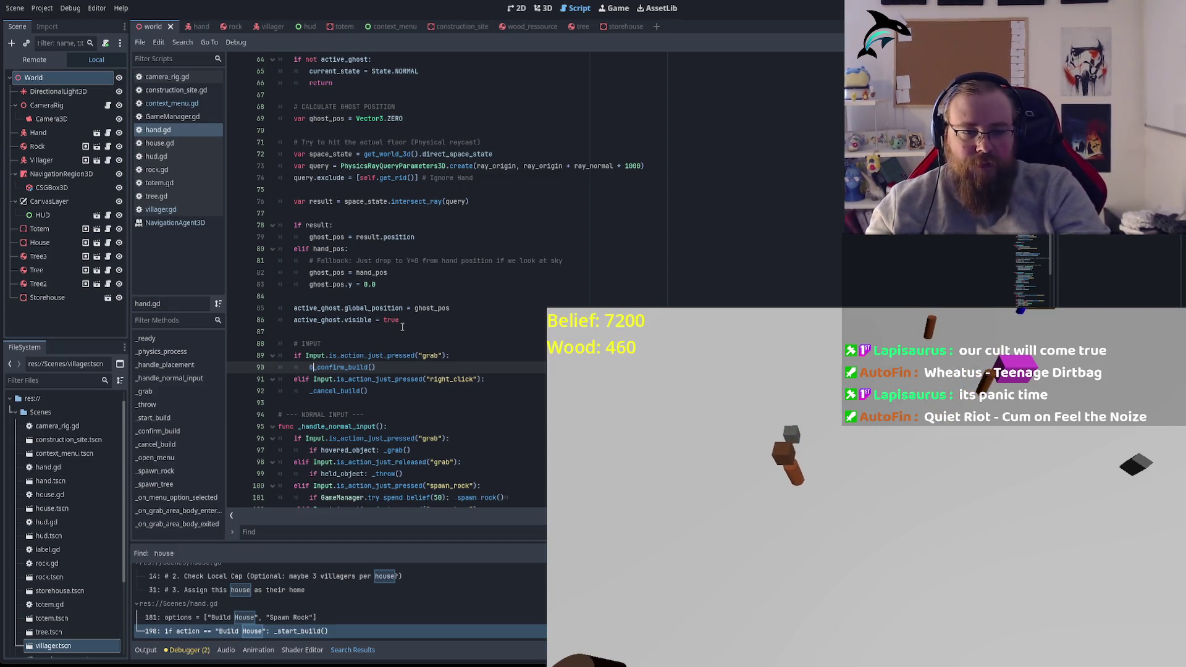
text(GameM)
key(Tab)
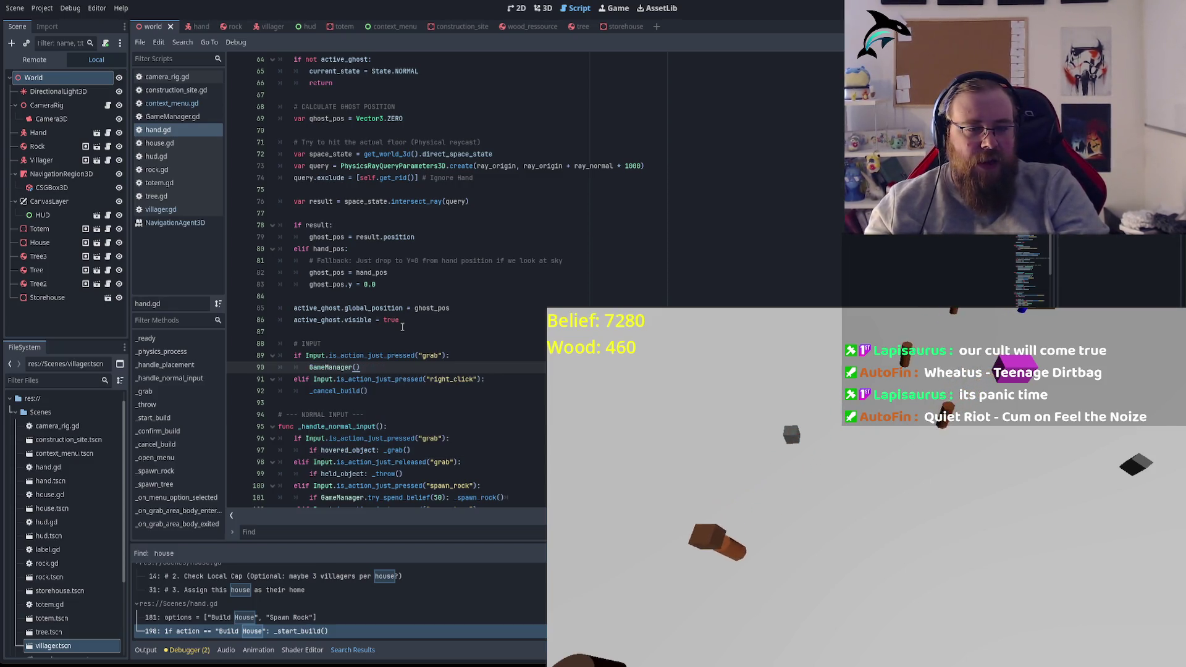
Step: Complete line 90 as GameManager.try_spend_wood(30): before _confirm_build(), then select try_spend_wood
key(ctrl+z)
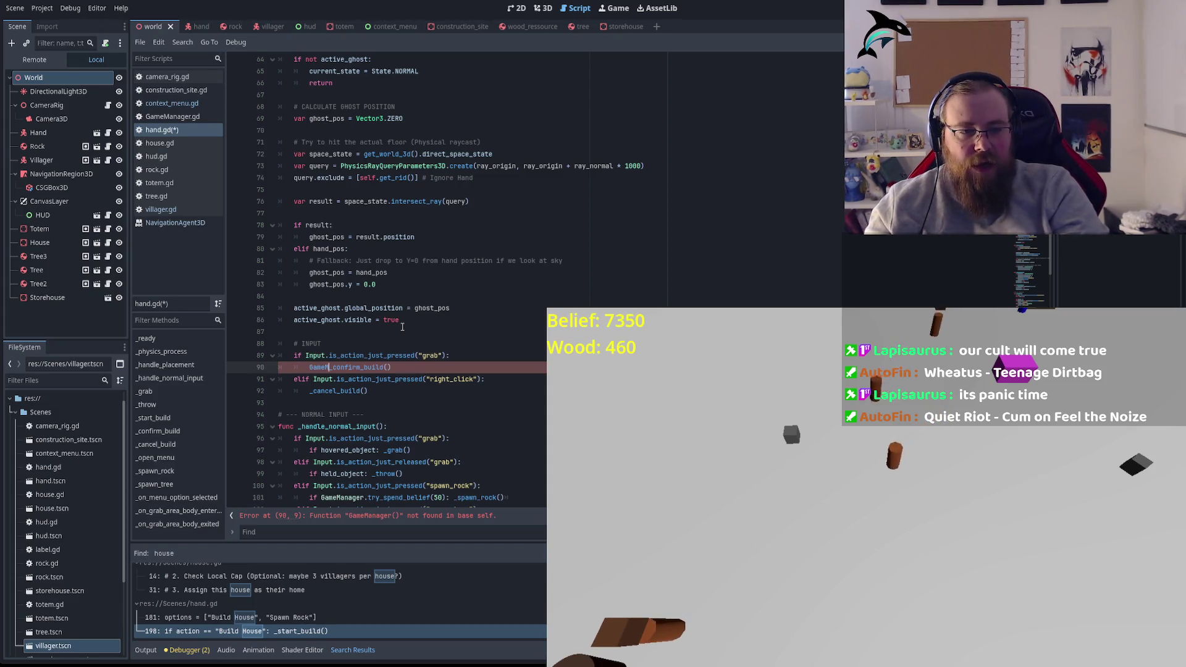
text(anager)
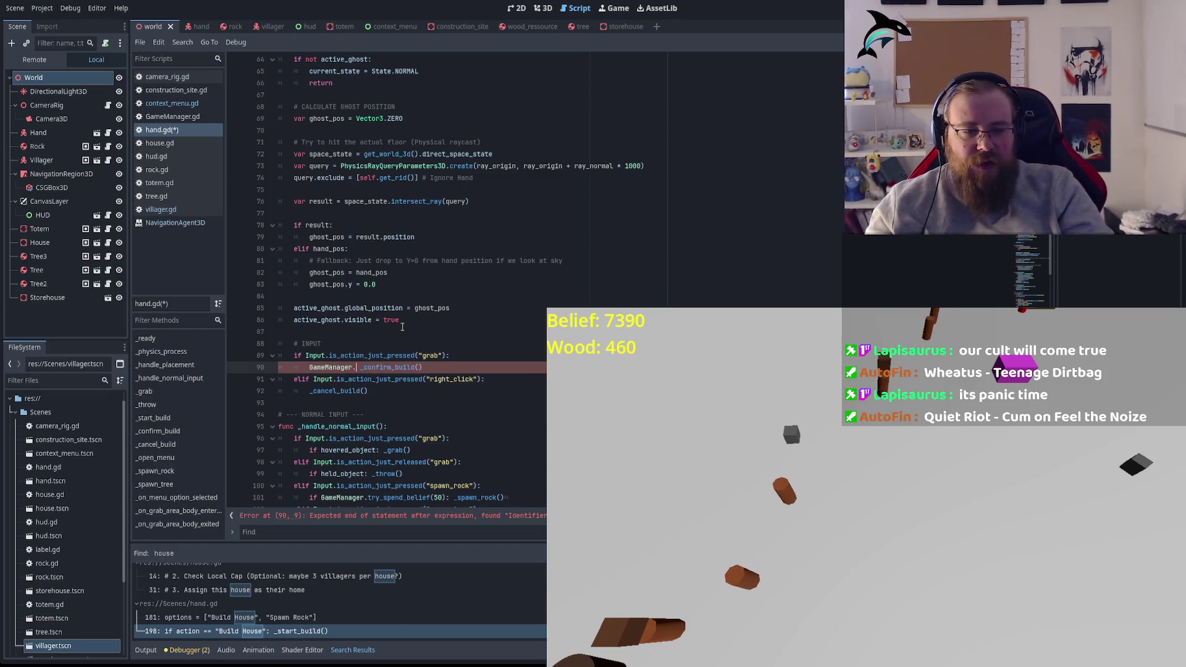
text(.)
key(Down)
key(Down)
key(Down)
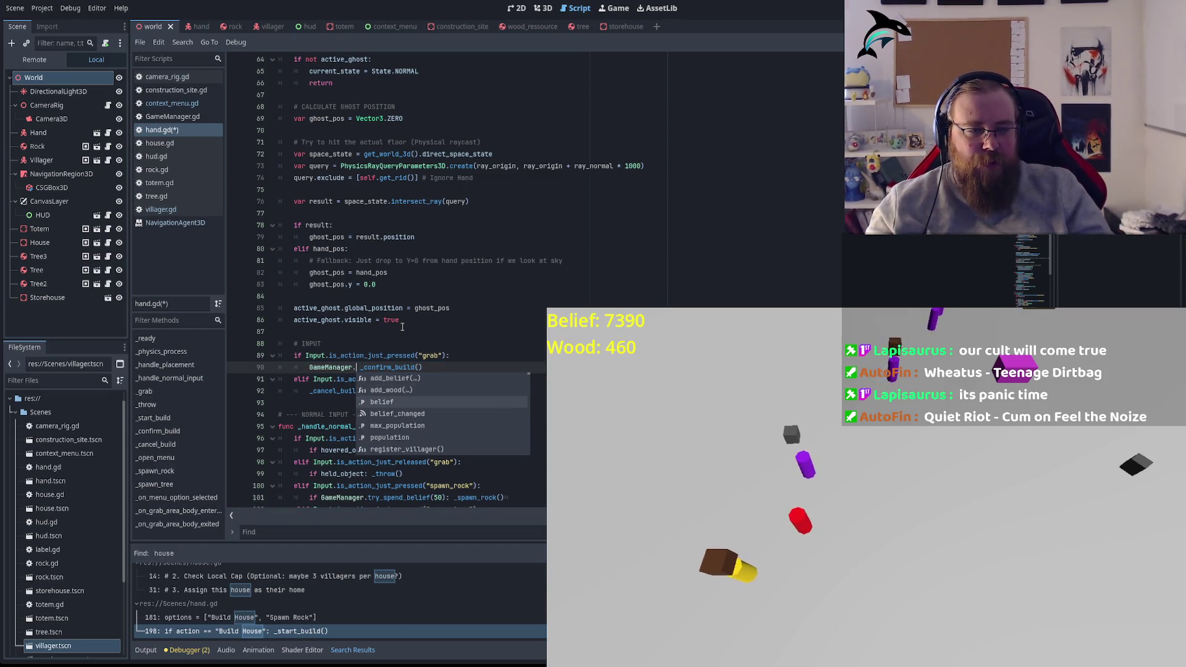
key(Down)
key(Down)
key(Down)
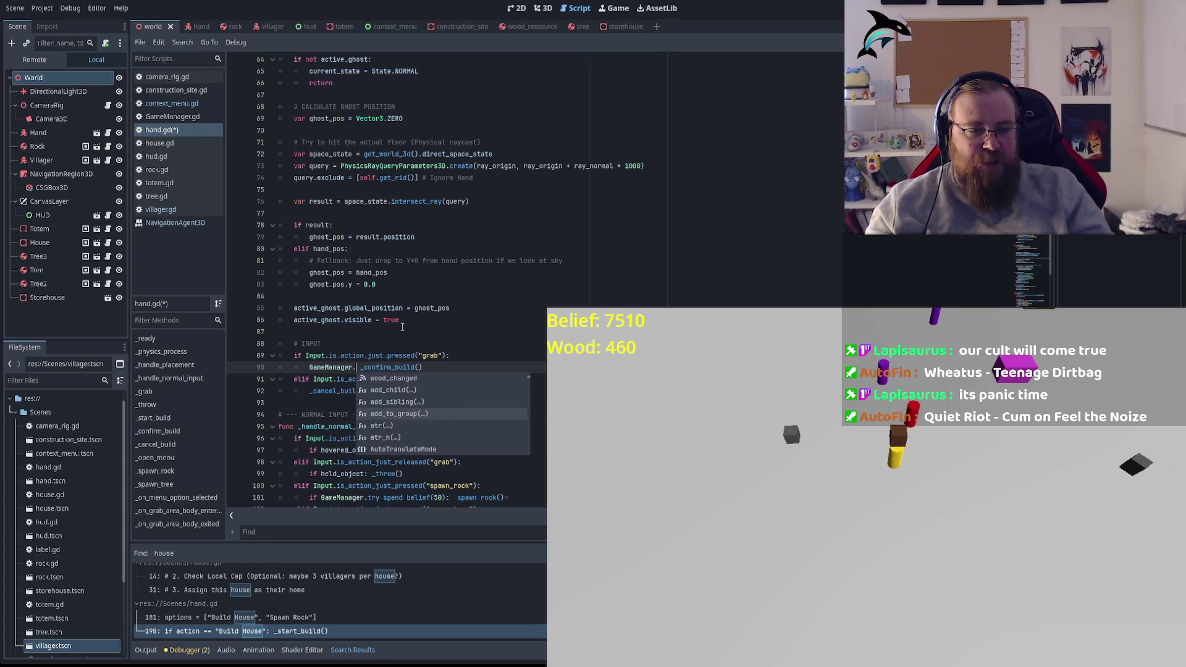
text(spe)
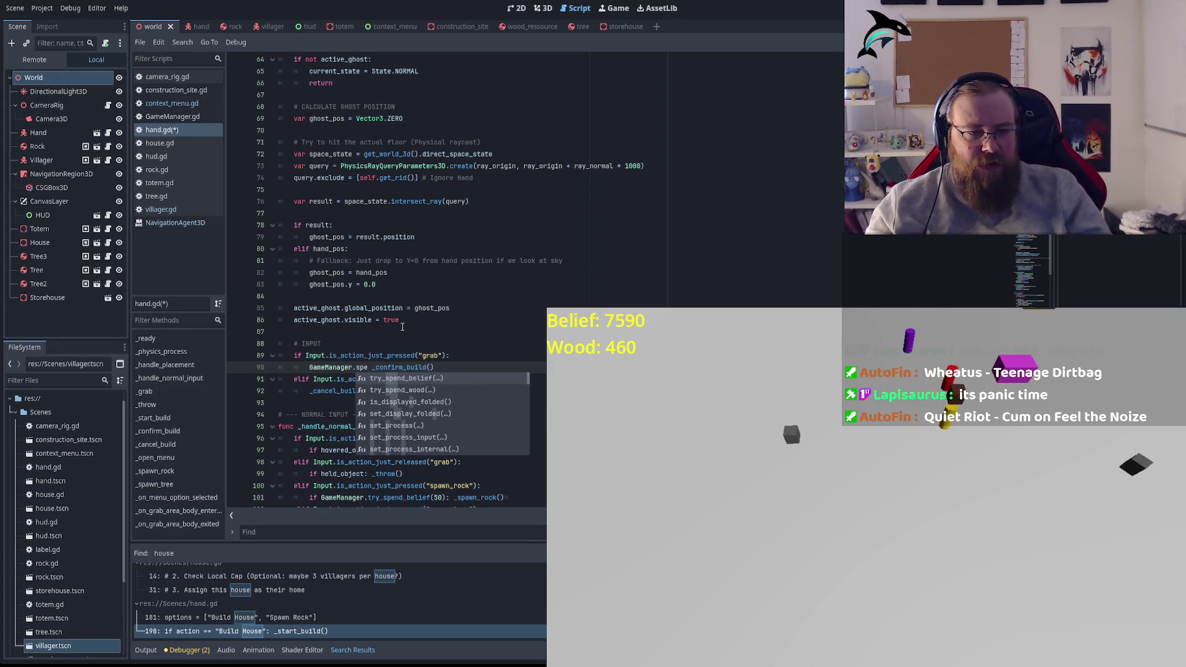
key(Down)
key(Return)
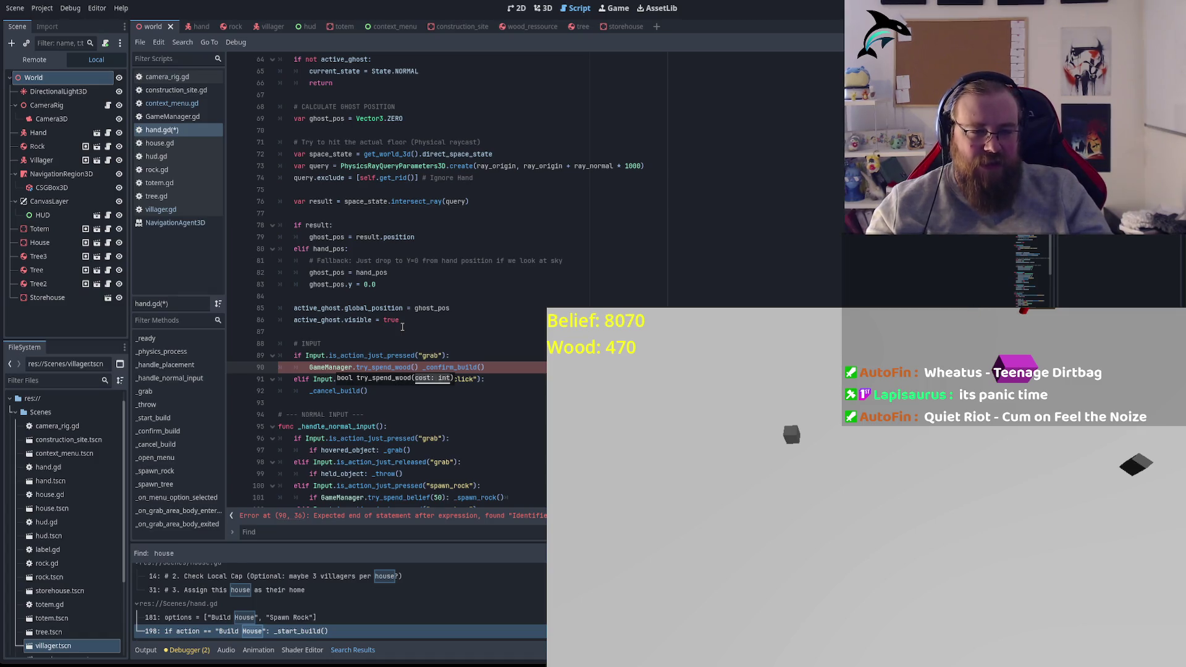
text(30))
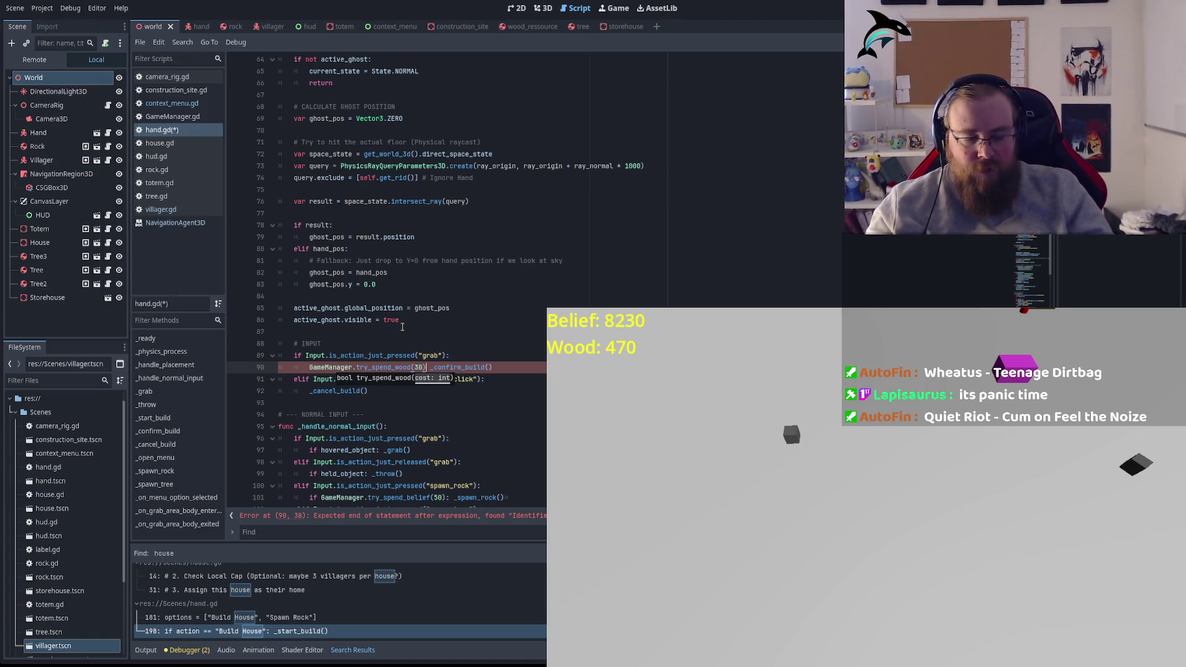
text(:)
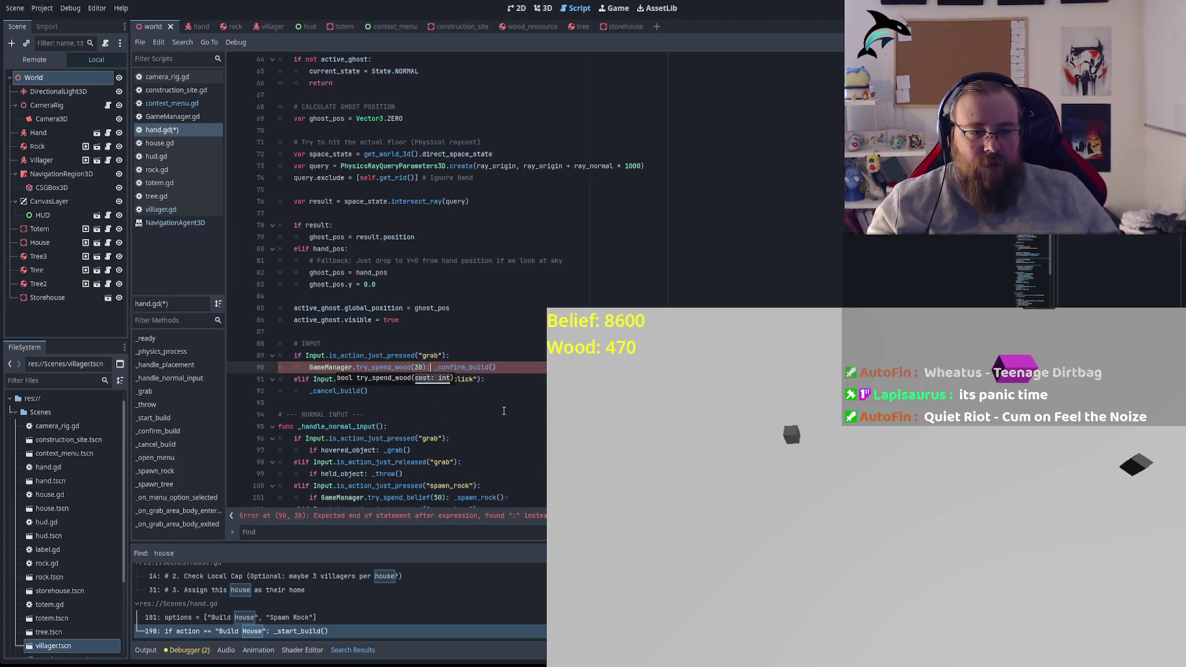
click(530, 384)
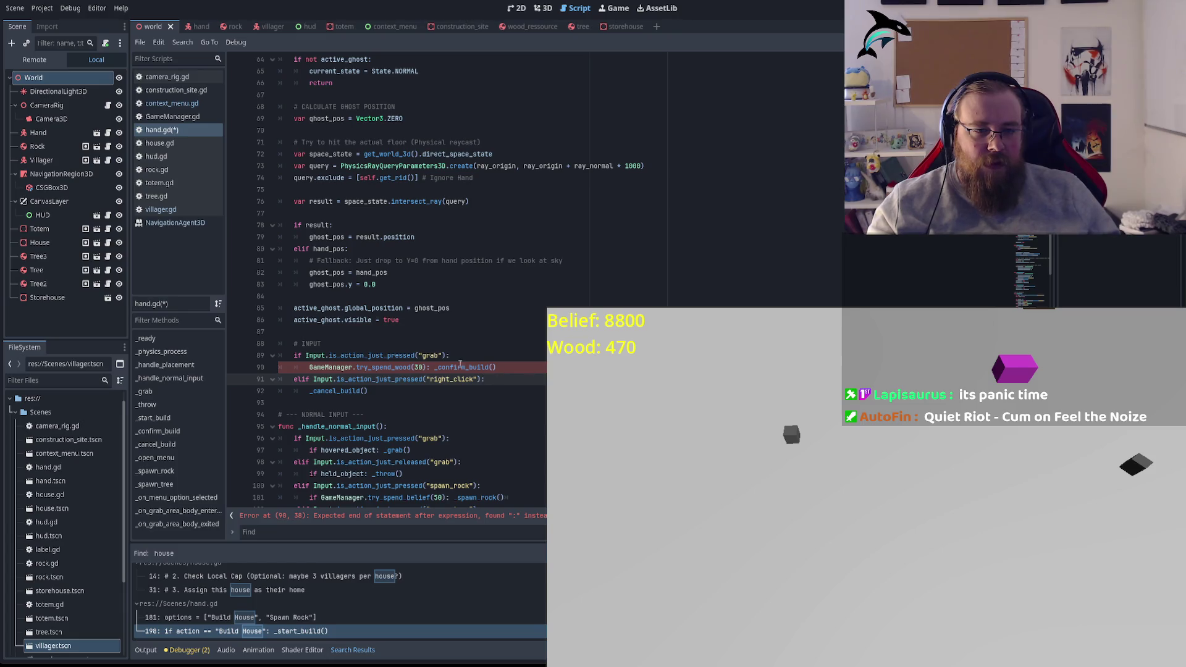
double_click(371, 367)
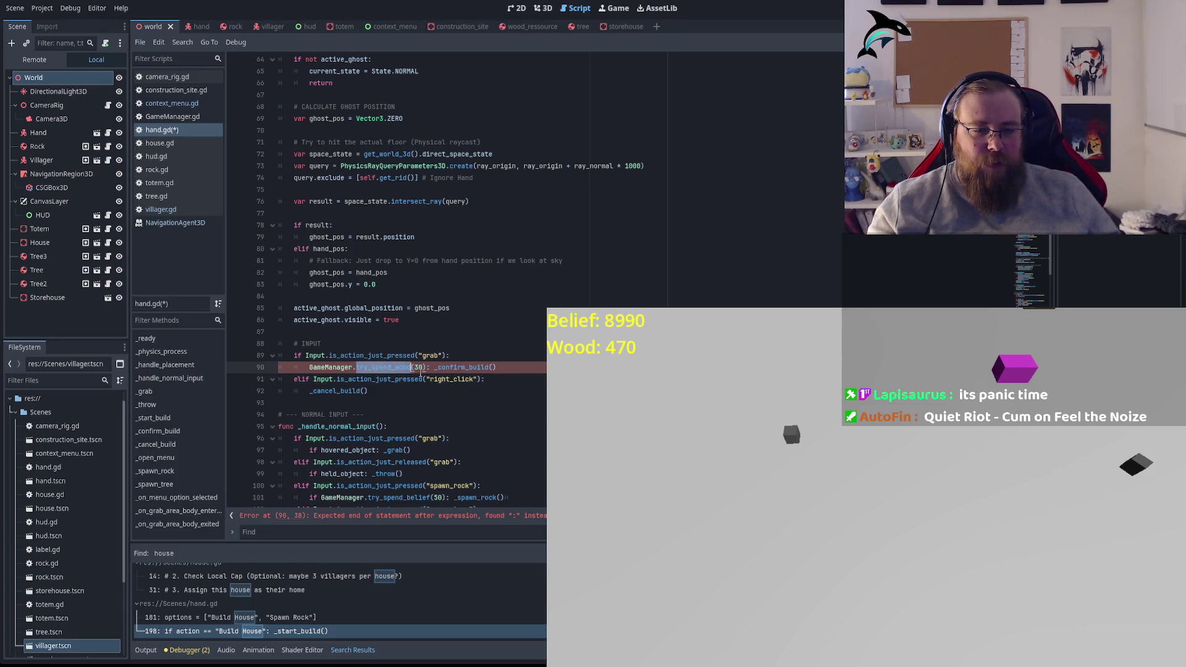
Step: Search the whole project for try_spend_wood
key(ctrl+f)
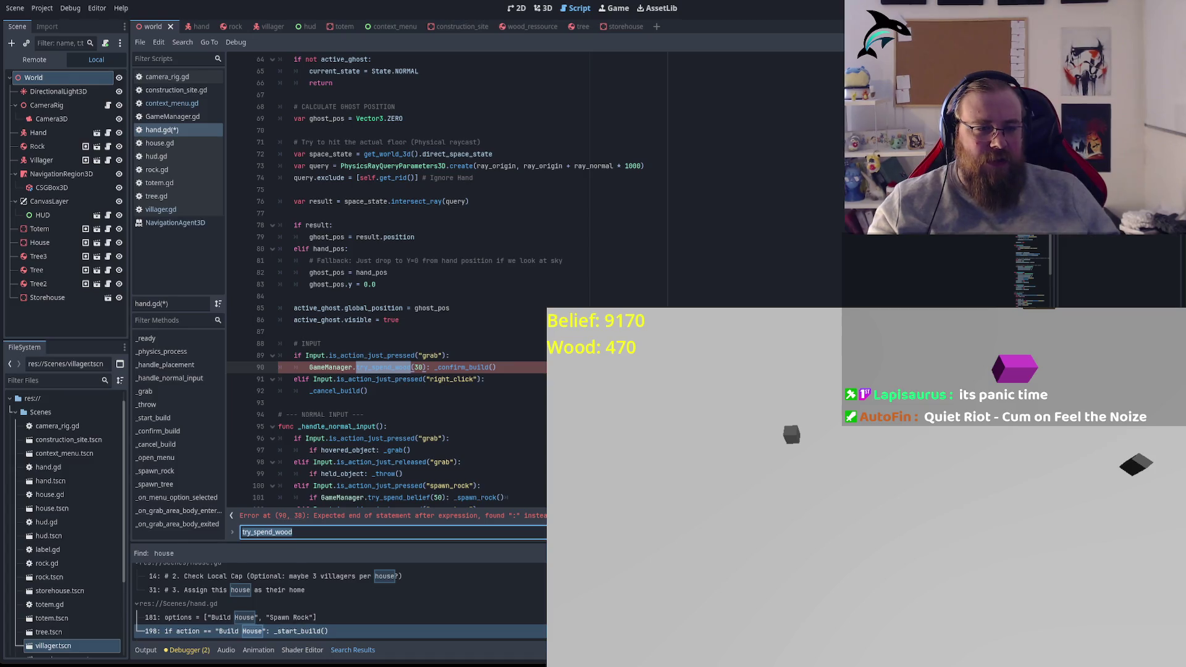
key(ctrl+shift+f)
key(Return)
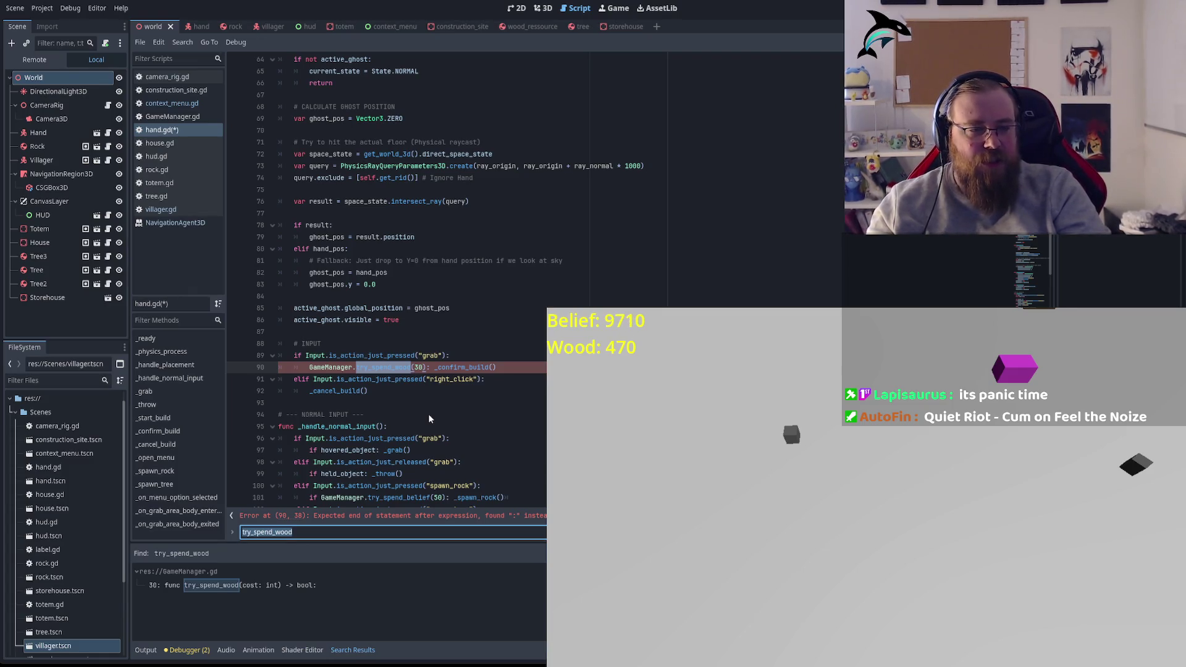
Step: Search the project for try_spend to find GameManager.gd's try_spend_belief and try_spend_wood
key(ctrl+shift+f)
text(try_spend)
key(Return)
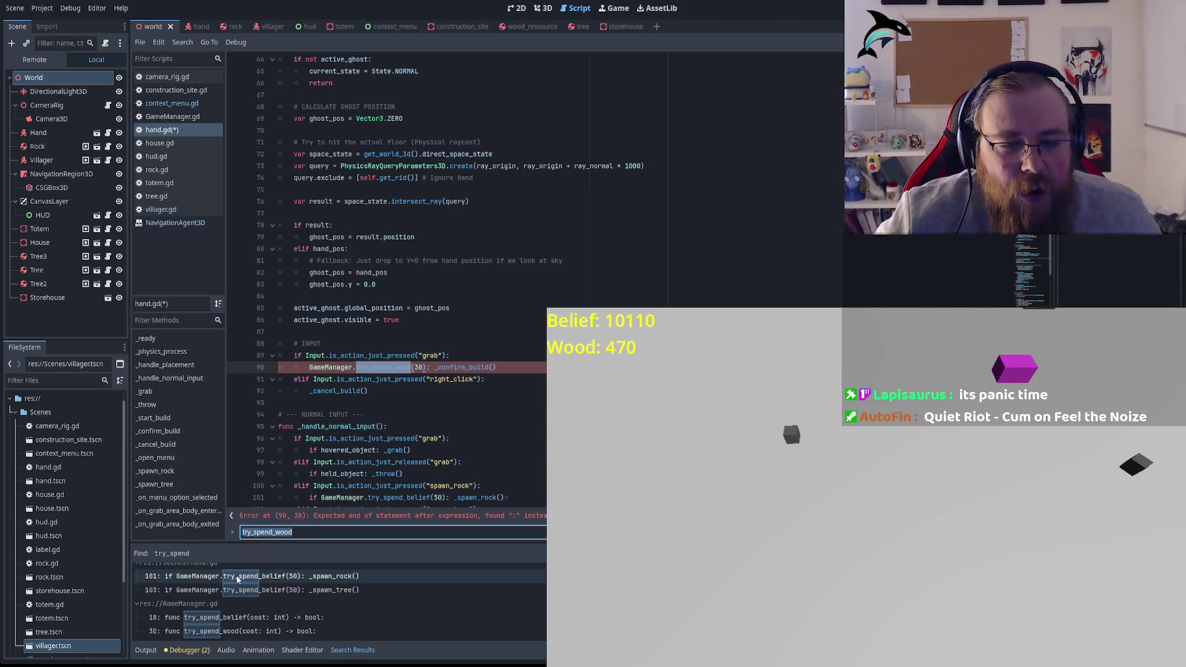
click(314, 372)
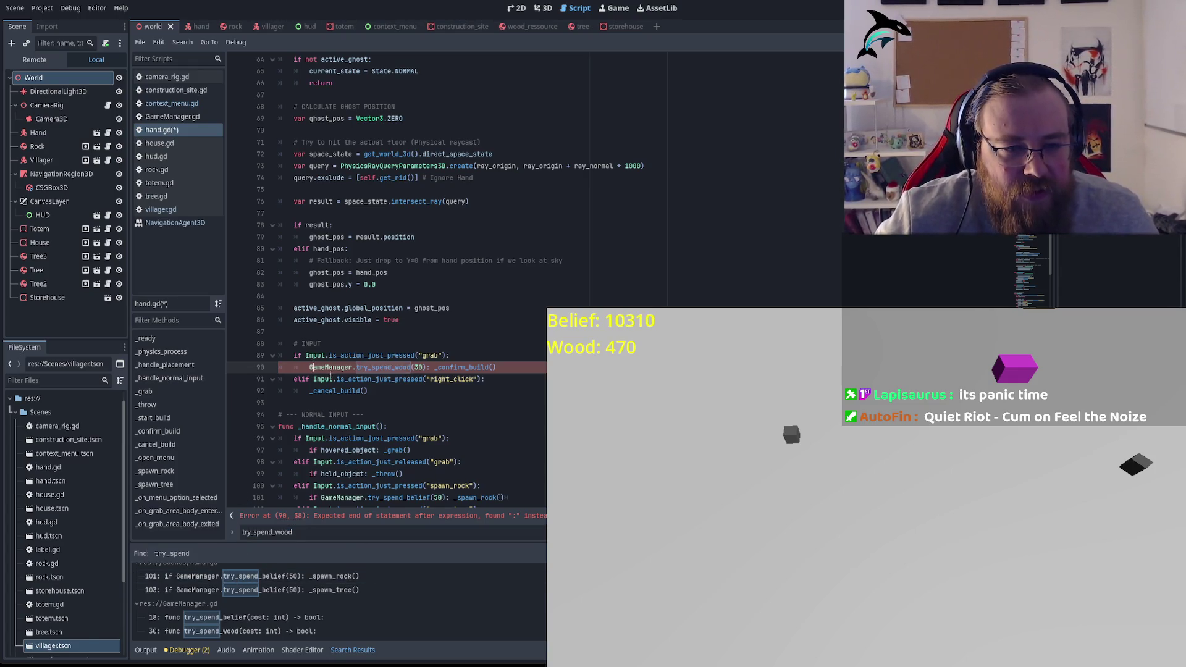
Step: Prefix line 90 with 'if' and start an indented else branch on a new line
text(if)
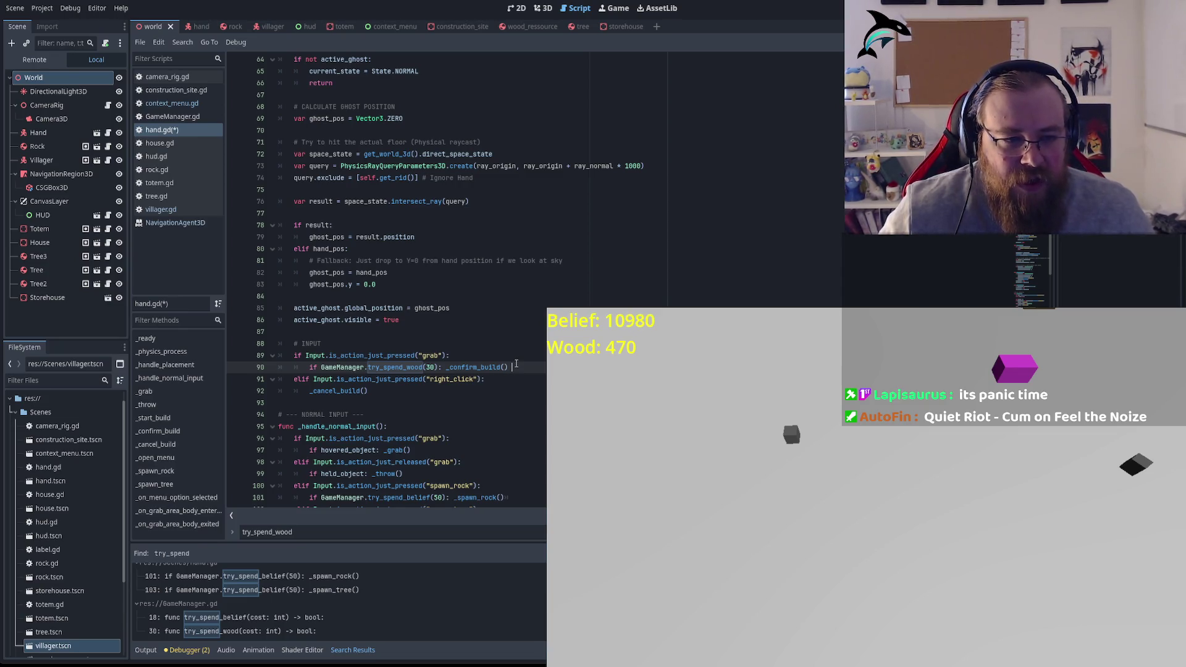
text(els)
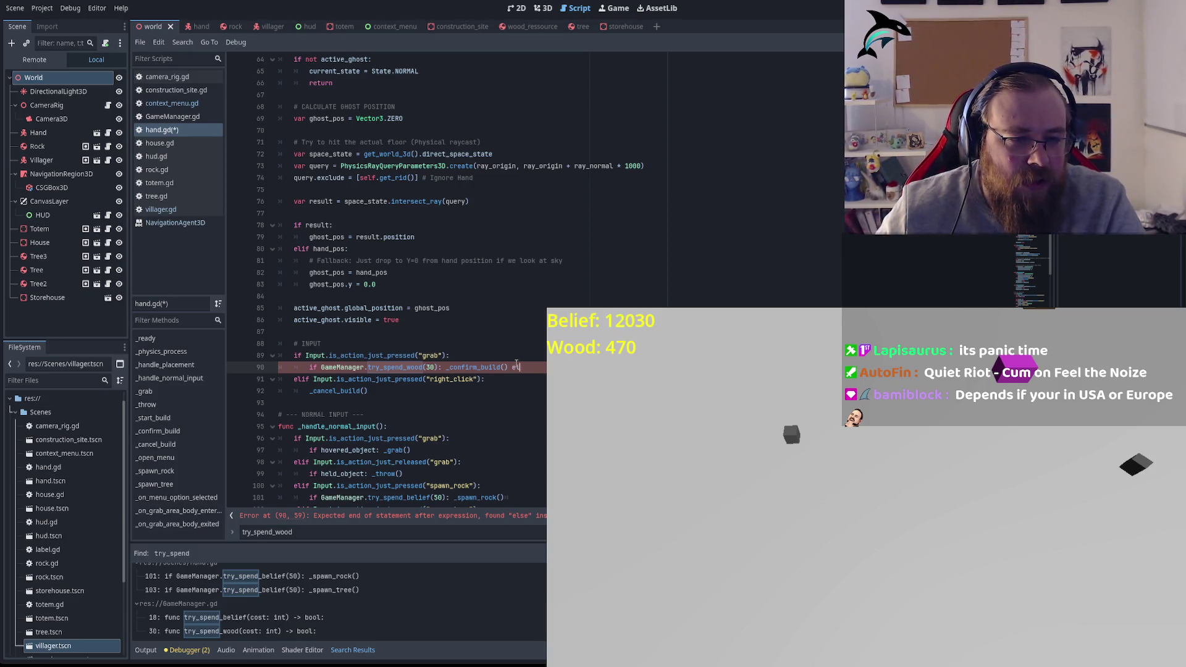
key(Return)
key(Tab)
text(e)
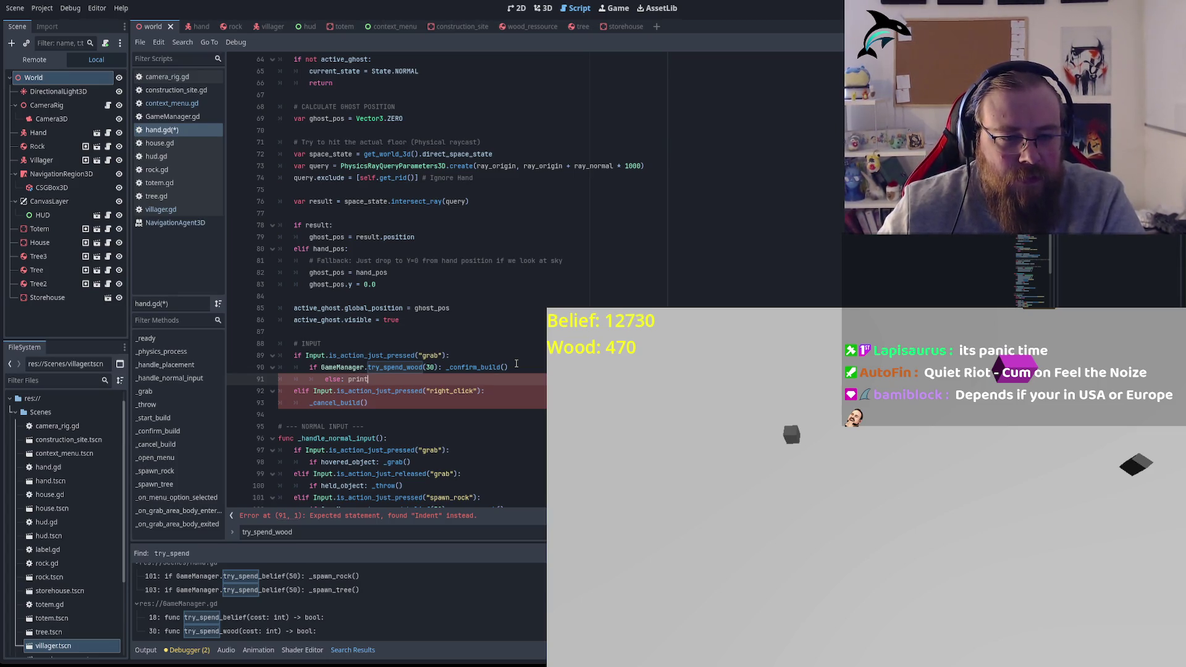
text(("not enough wood)
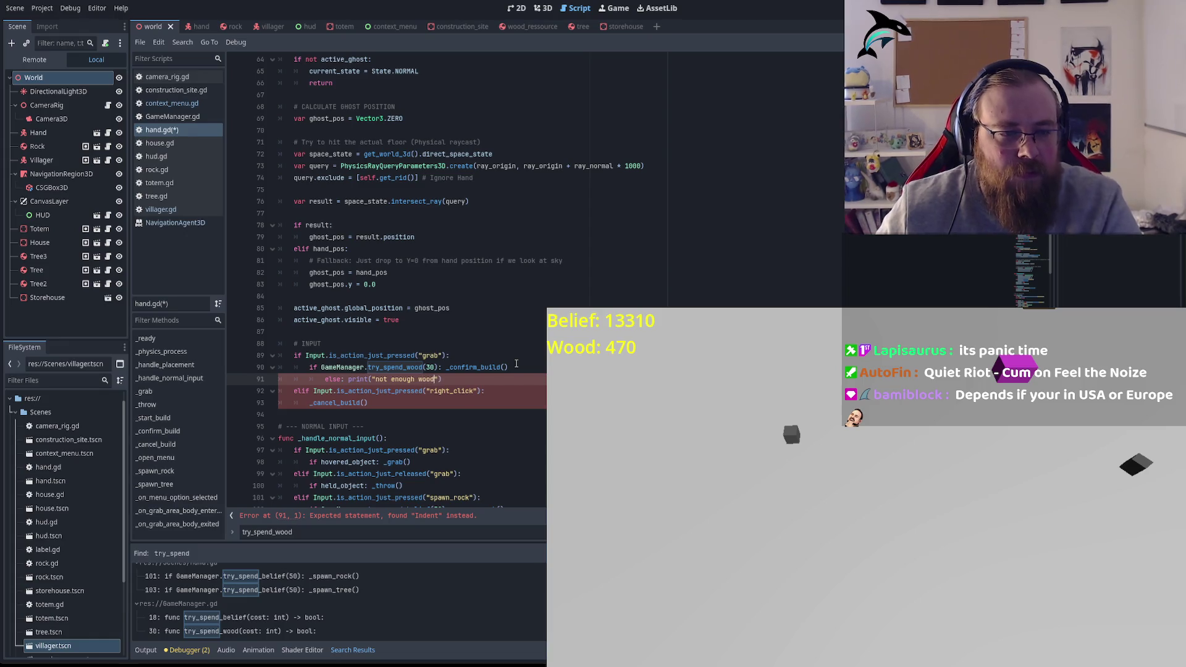
Step: Check the try_spend_belief call on line 101, then delete the broken else line 91
click(293, 576)
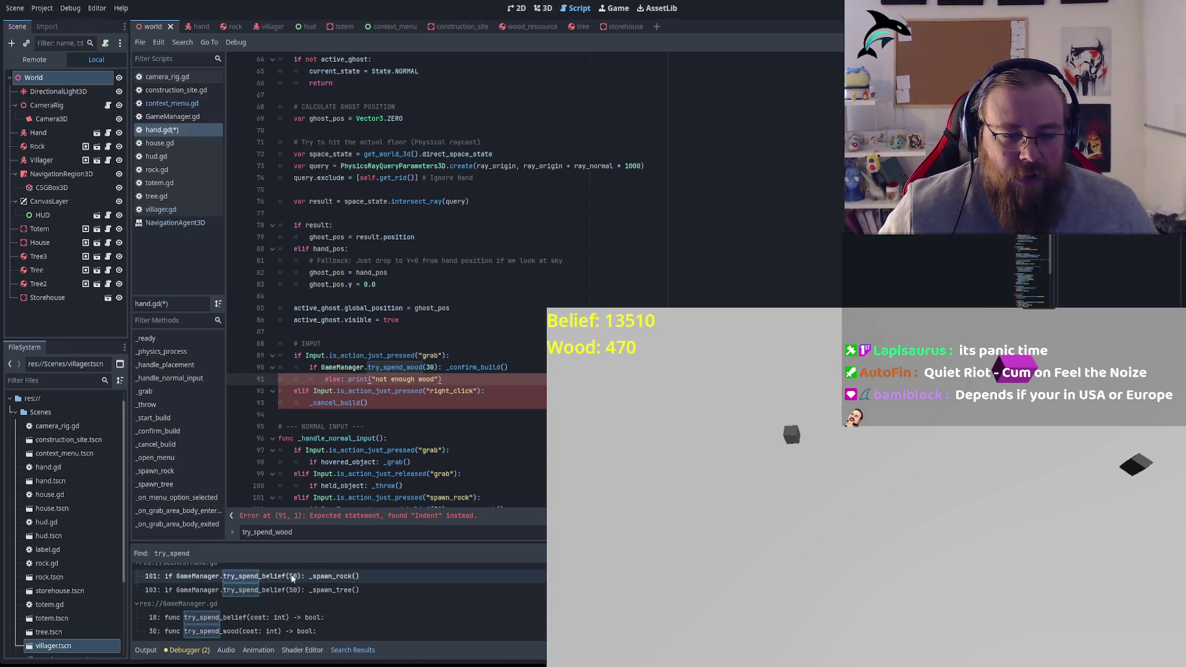
scroll(482, 456, down, 2)
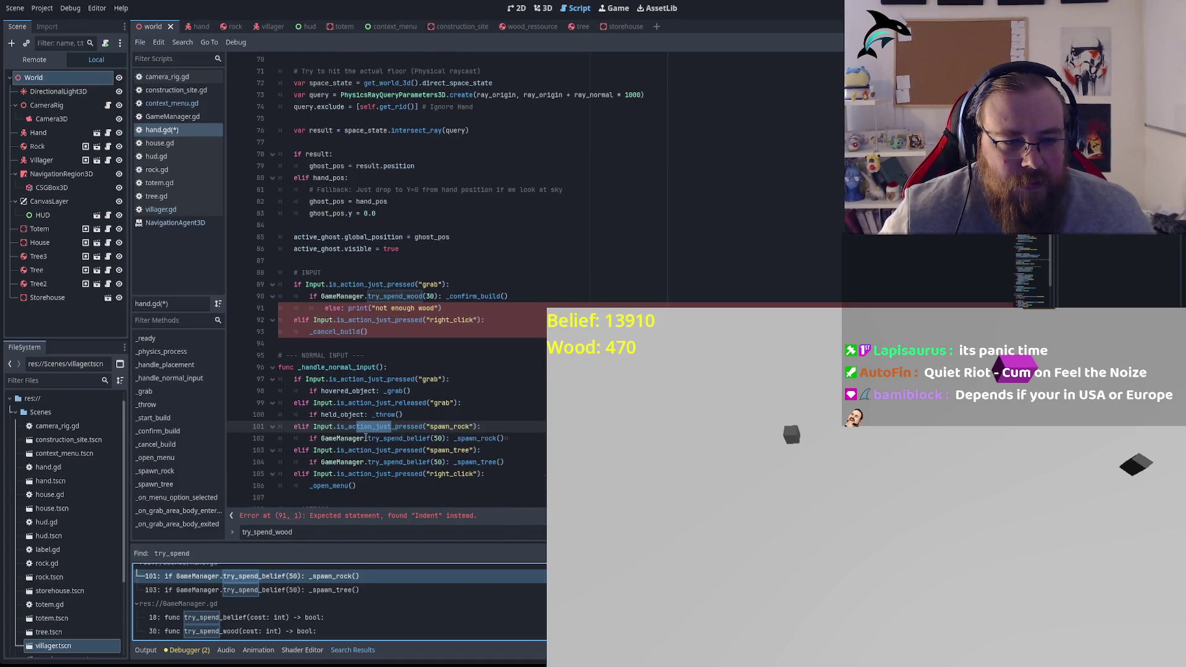
click(528, 438)
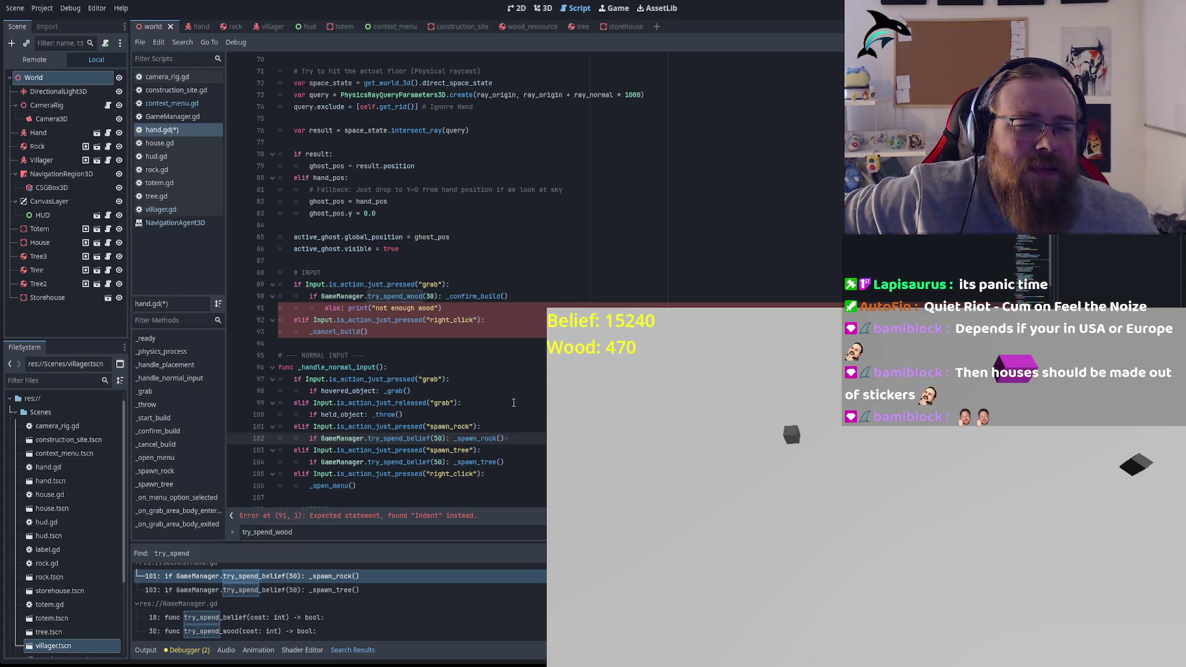
drag(461, 306, 252, 307)
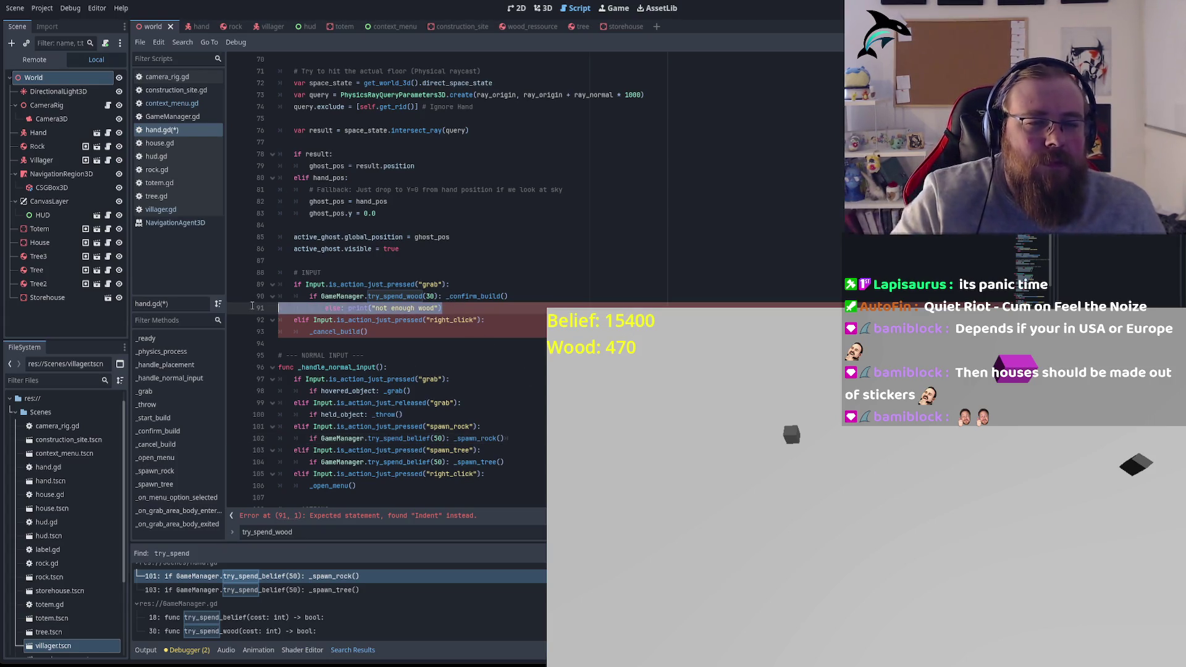
key(BackSpace)
key(BackSpace)
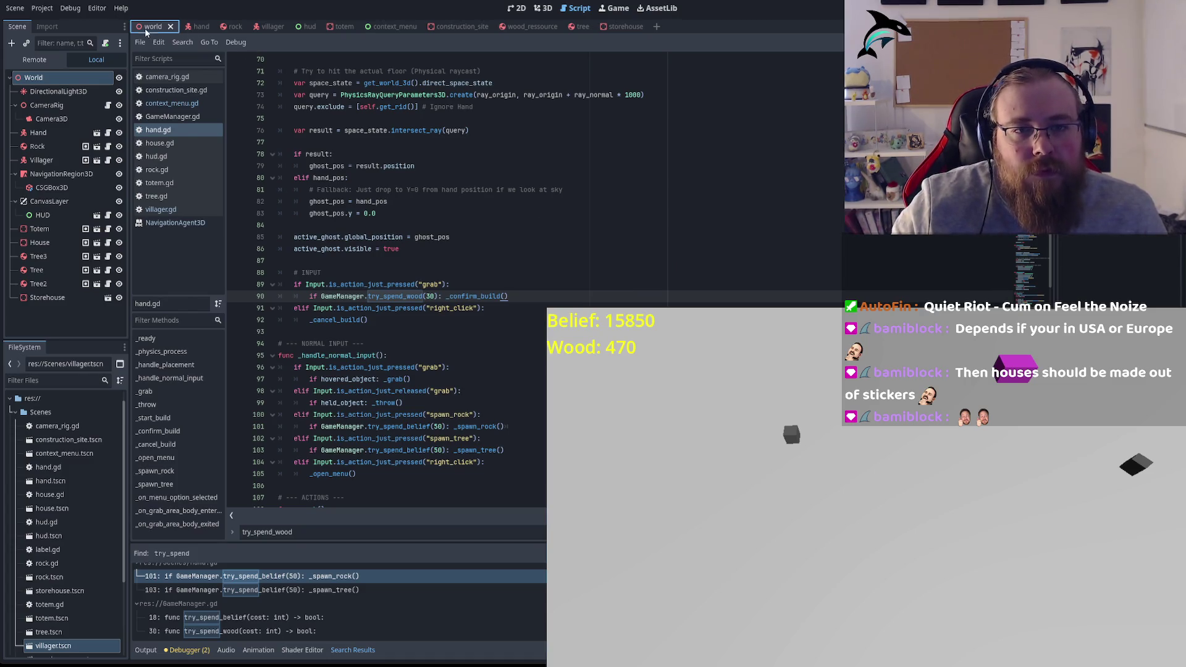
Step: Rerun the game with the edited hand.gd and pan the camera across the village
click(395, 283)
key(F8)
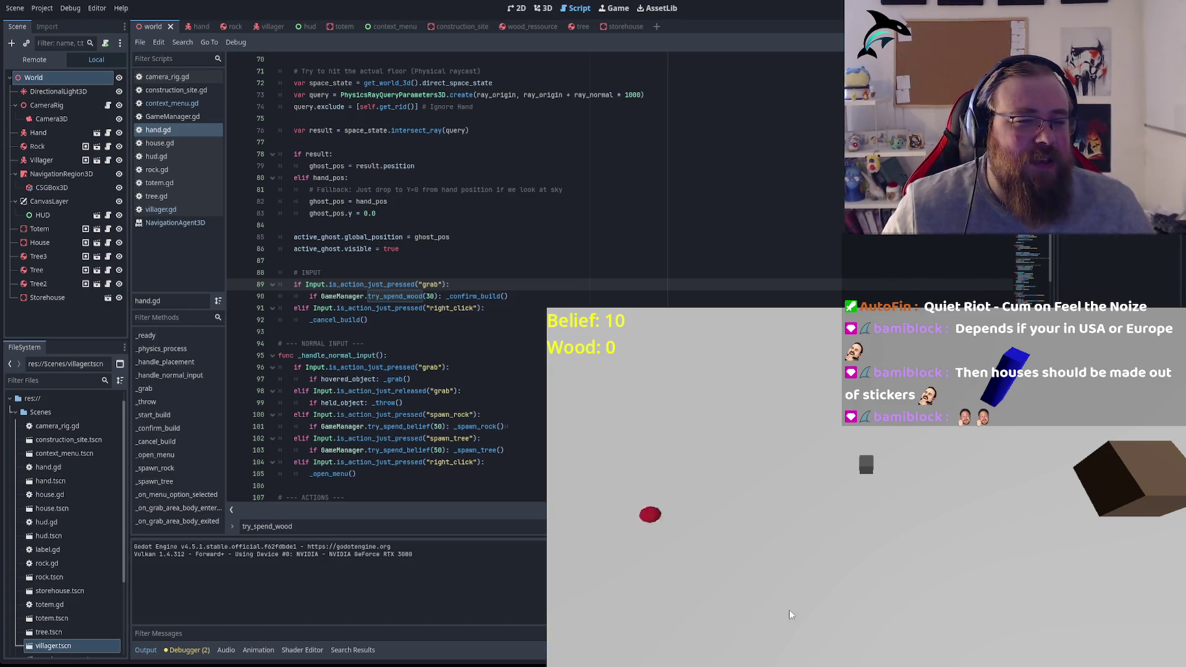
key(s)
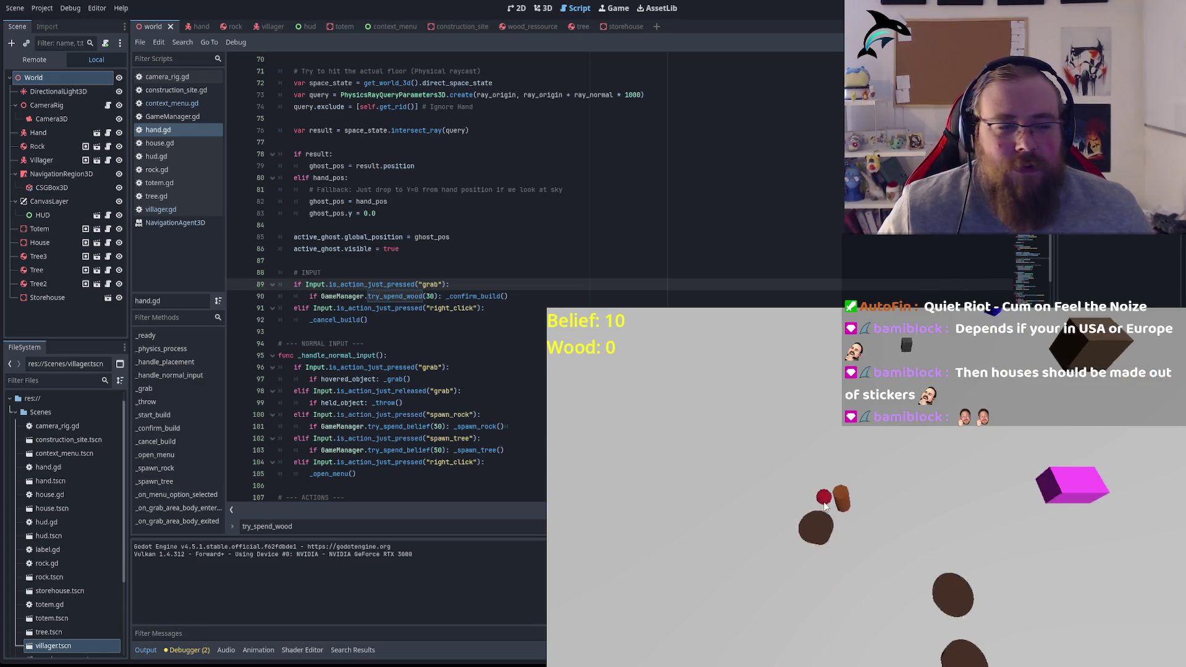
key(w)
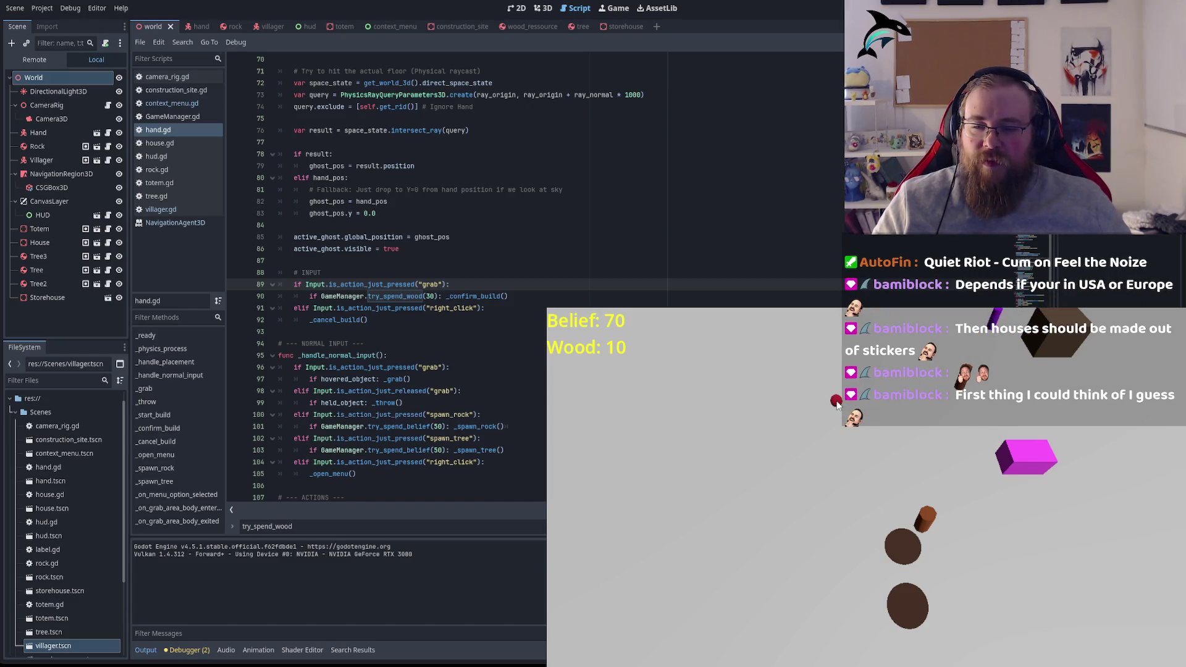
right_click(751, 464)
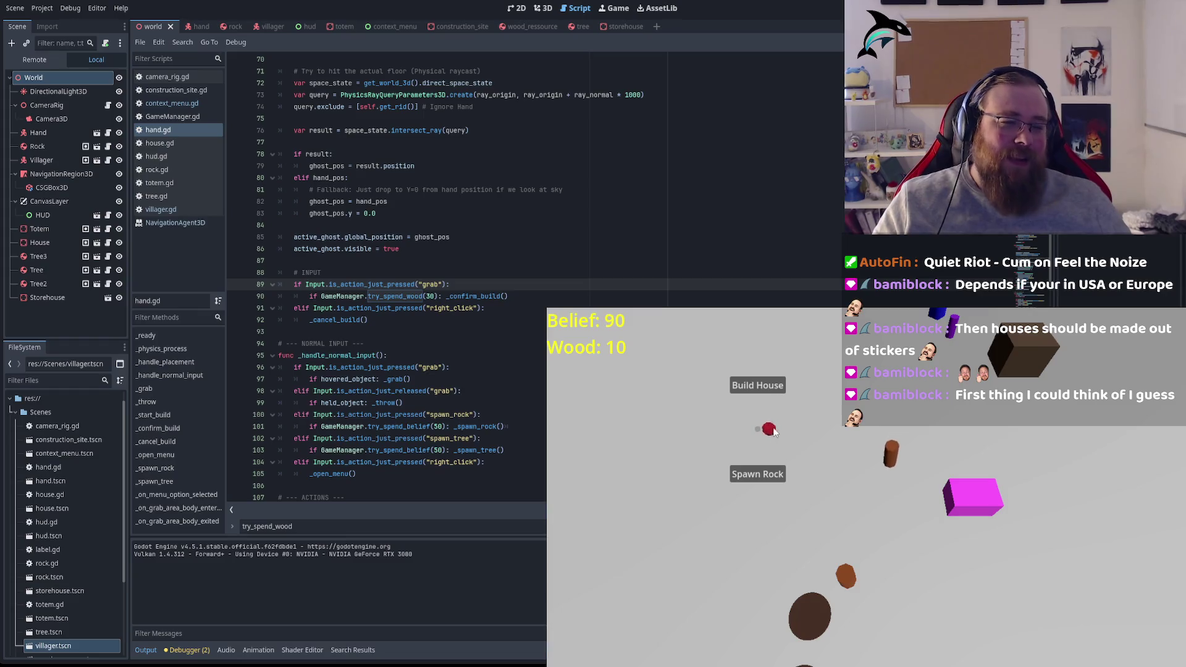
Step: Choose Build House from the in-game menu and place the house construction site on the ground
click(683, 383)
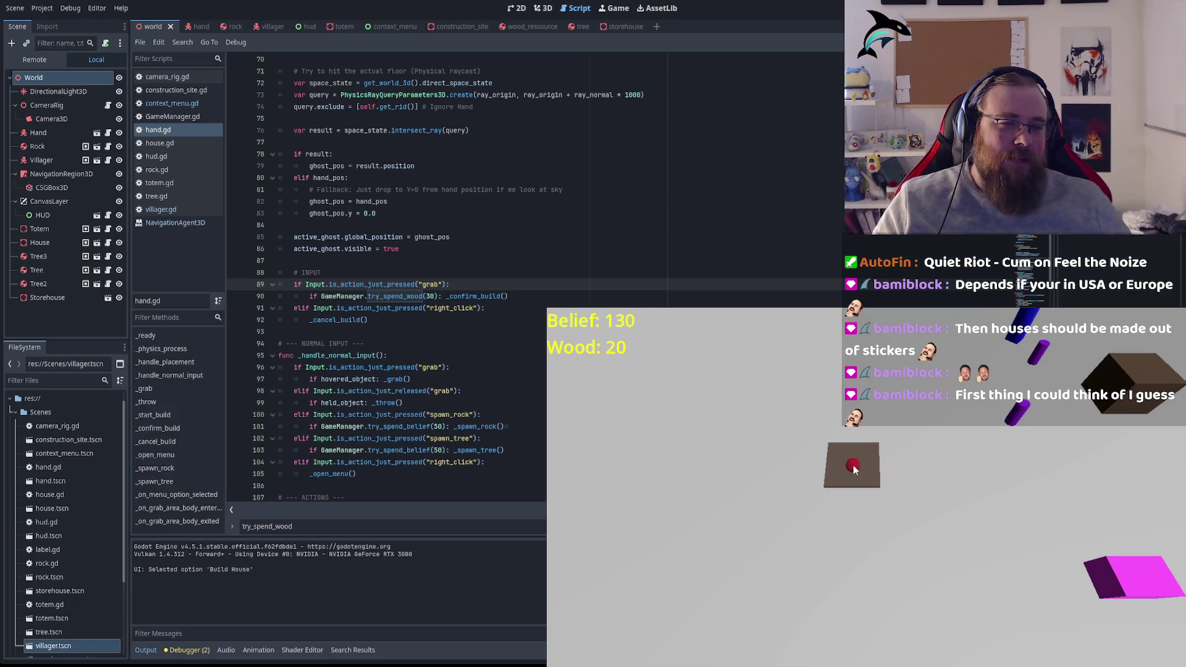
right_click(822, 457)
right_click(840, 491)
click(811, 398)
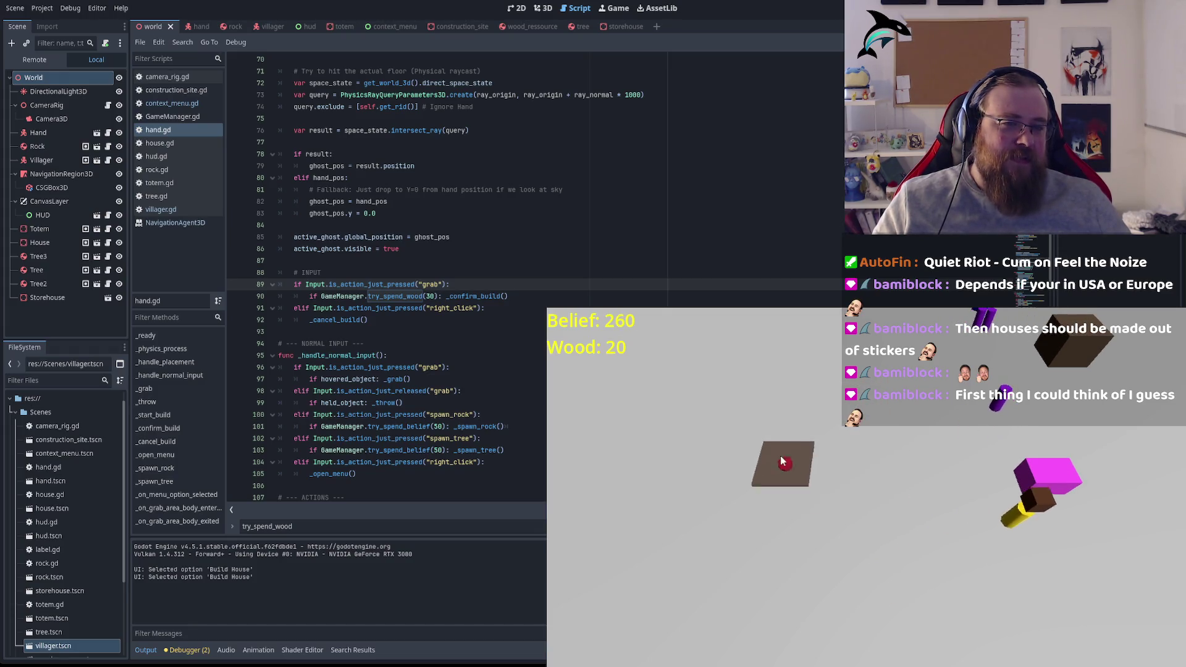
click(759, 414)
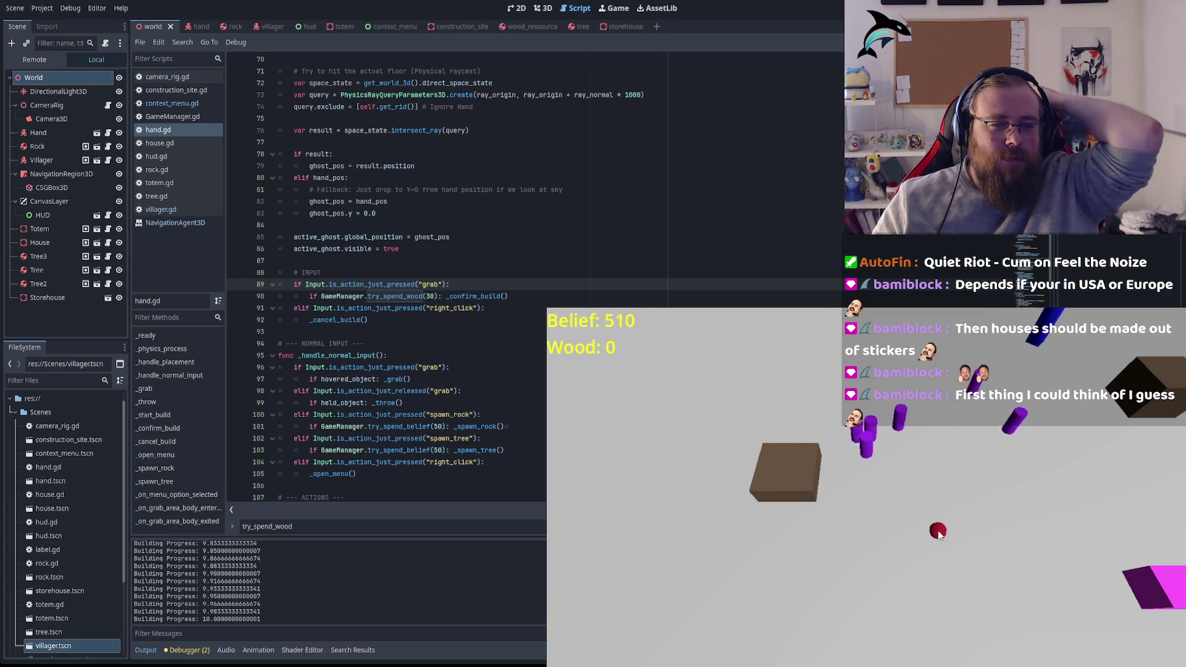
Step: Spawn five batches of trees with the T key across the map, then save hand.gd
key(d)
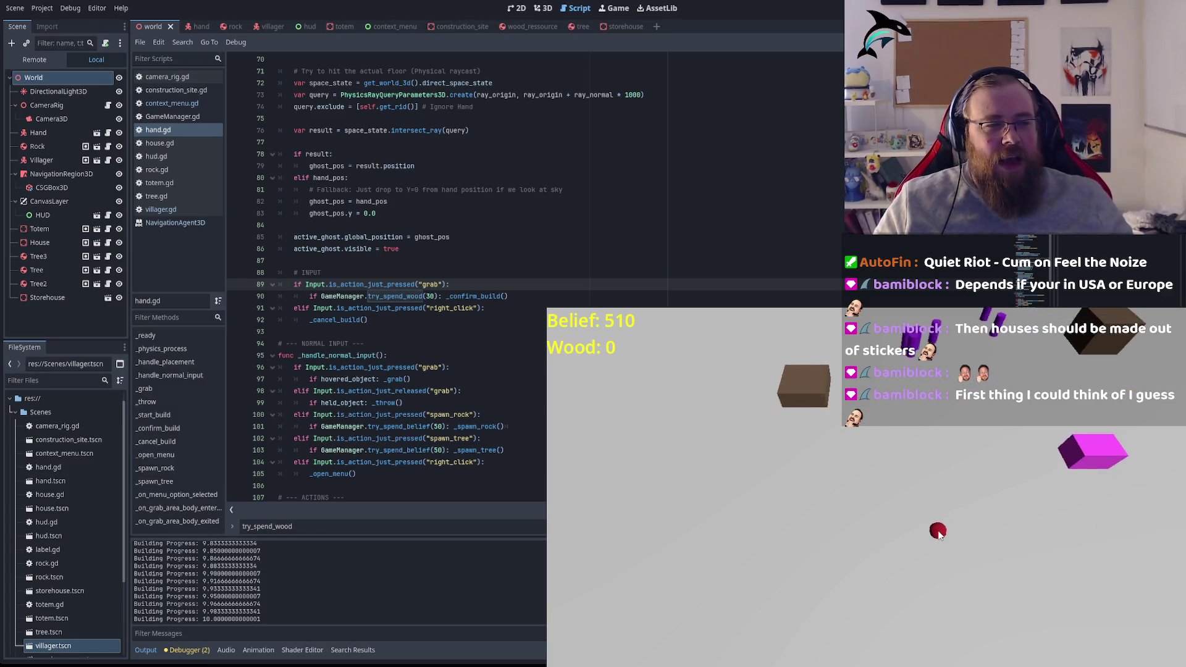
key(w)
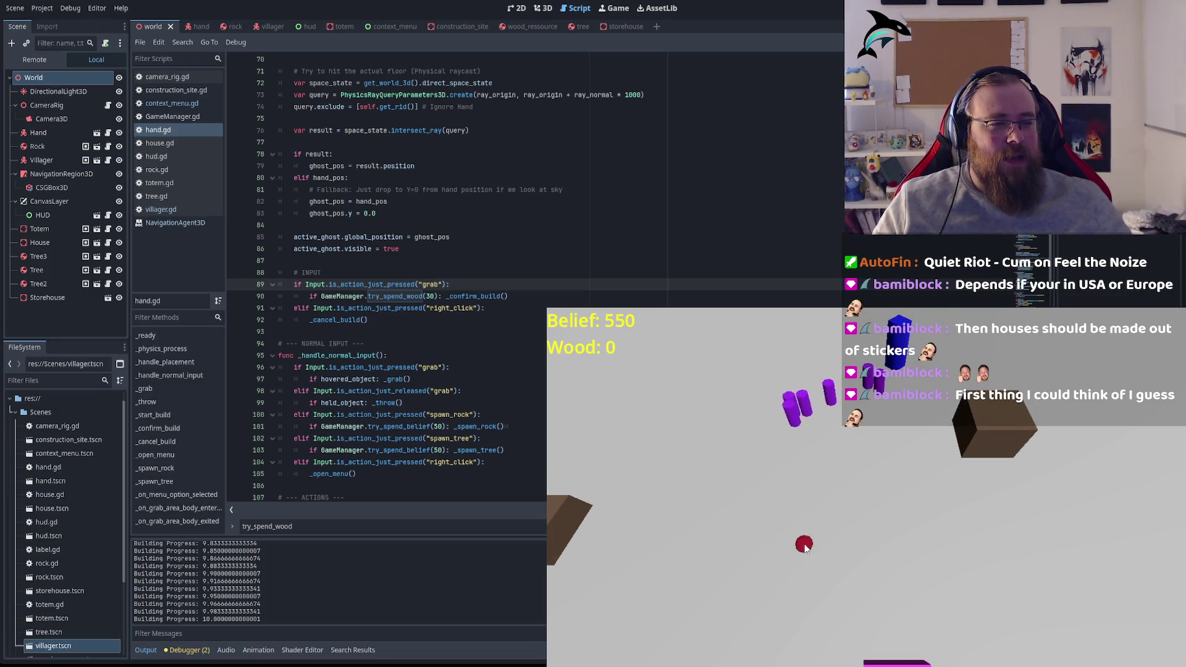
key(s)
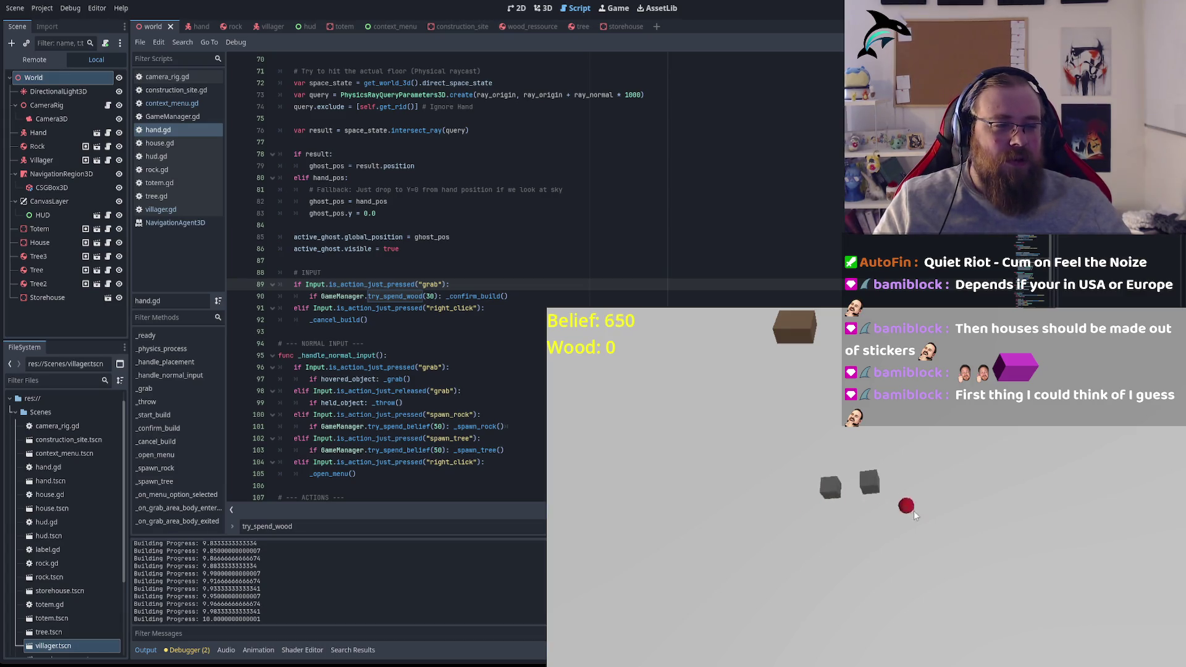
key(d)
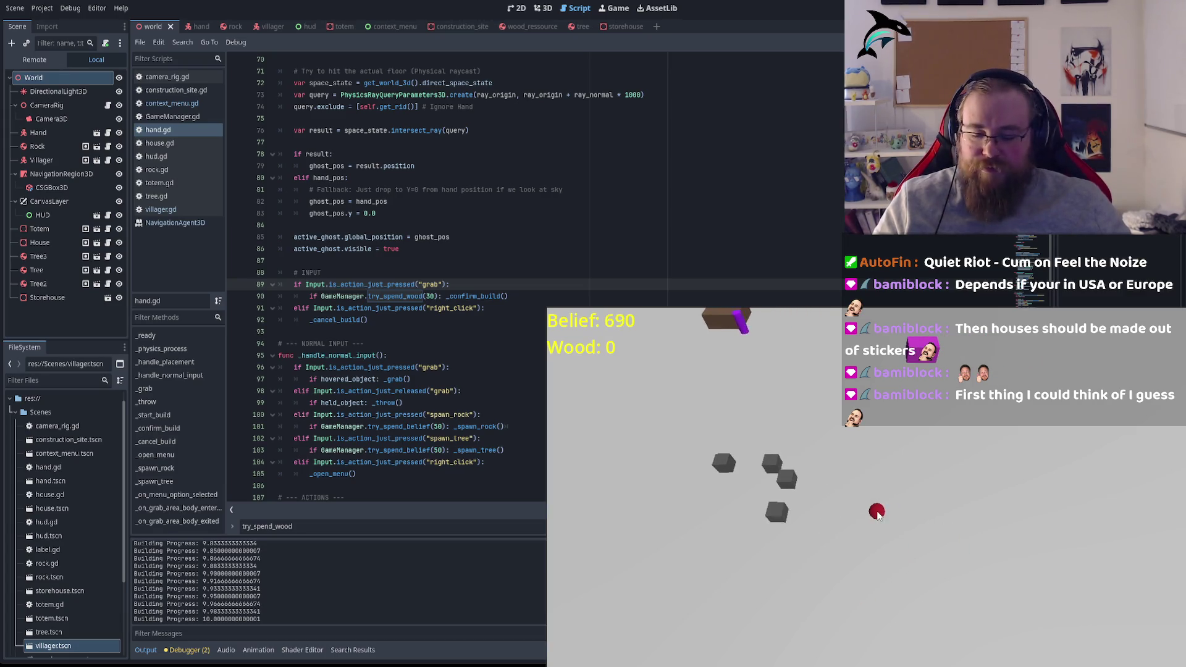
key(t)
key(t)
key(t)
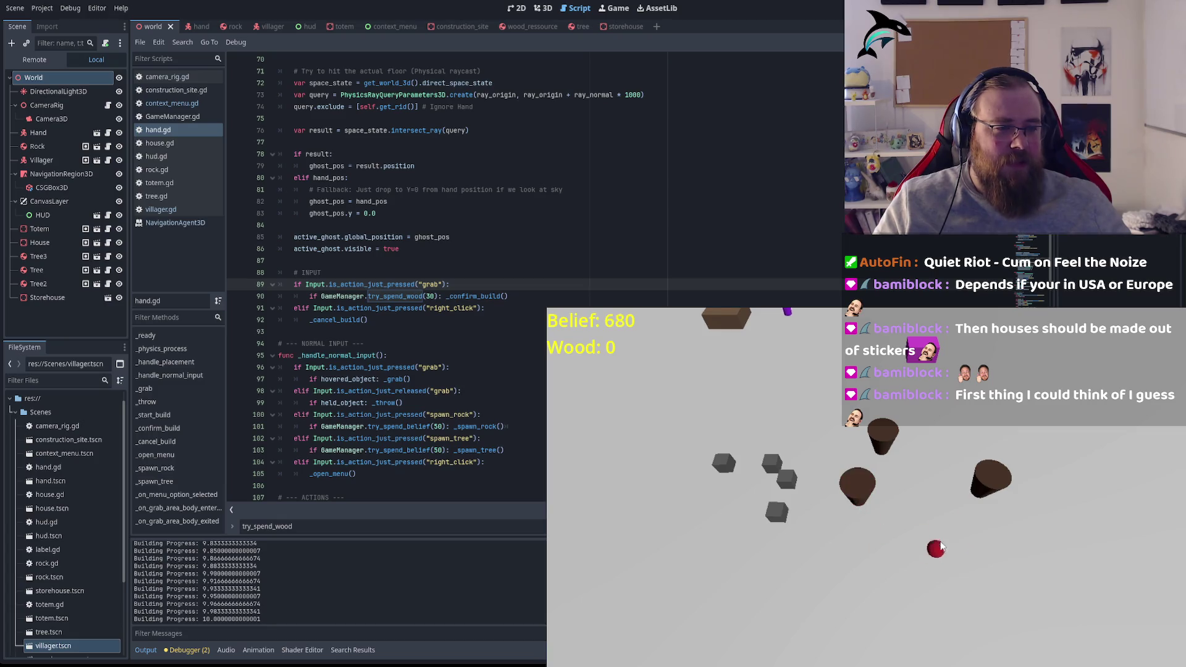
key(t)
key(t)
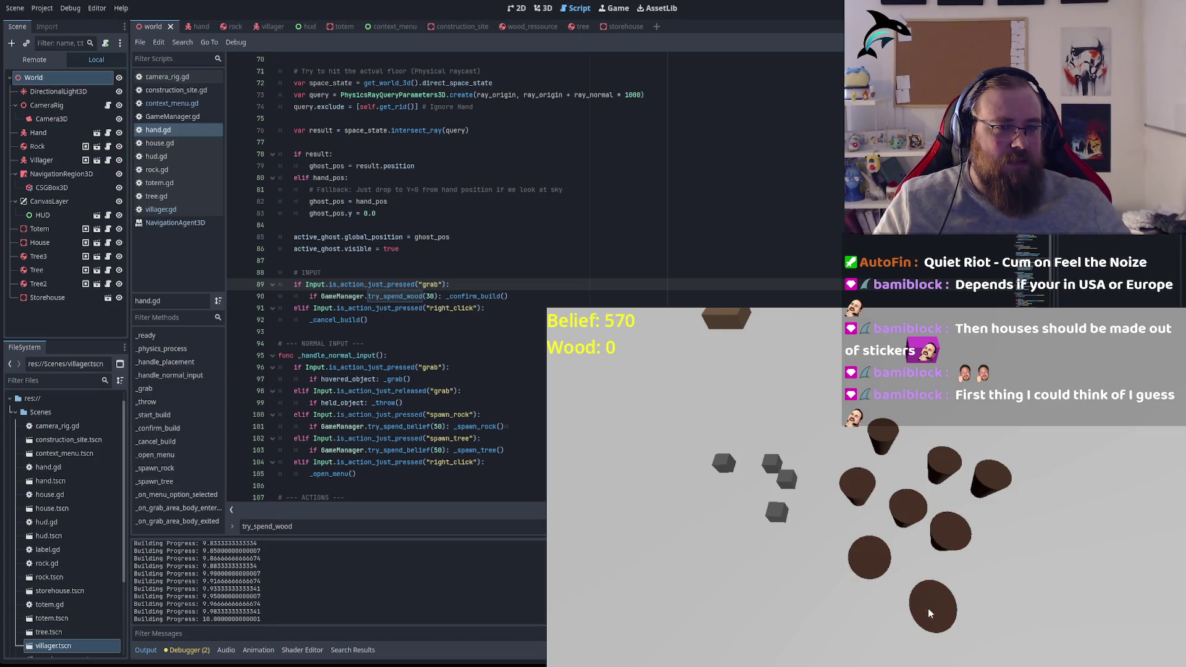
key(t)
key(t)
key(t)
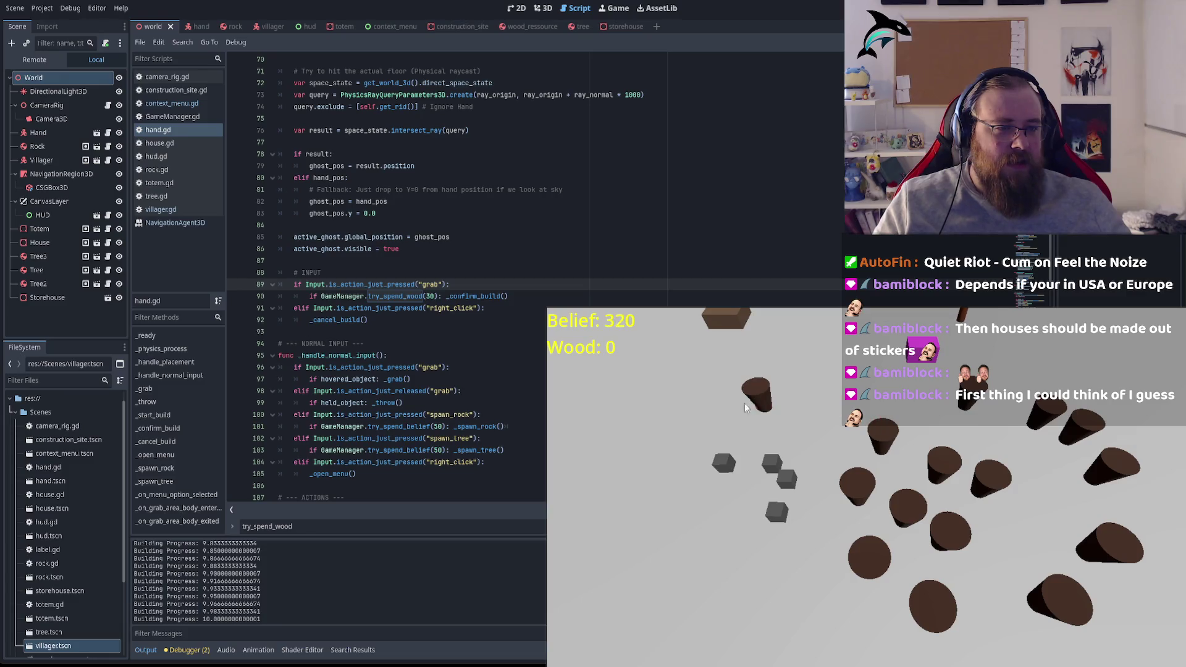
key(t)
key(t)
key(t)
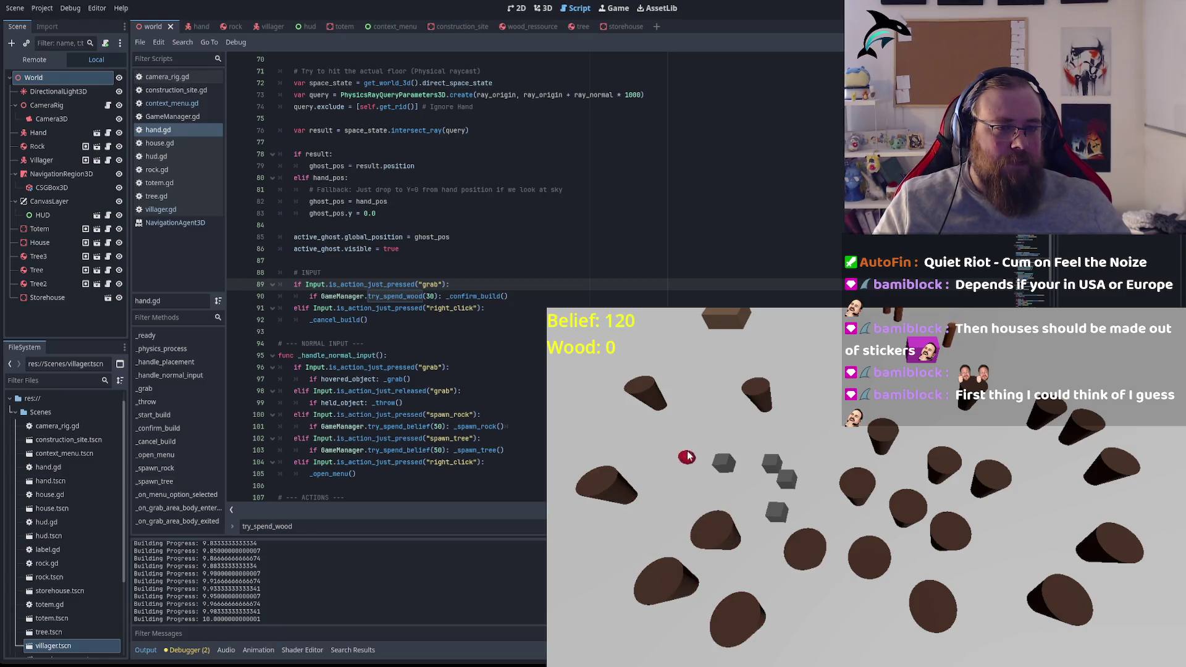
key(t)
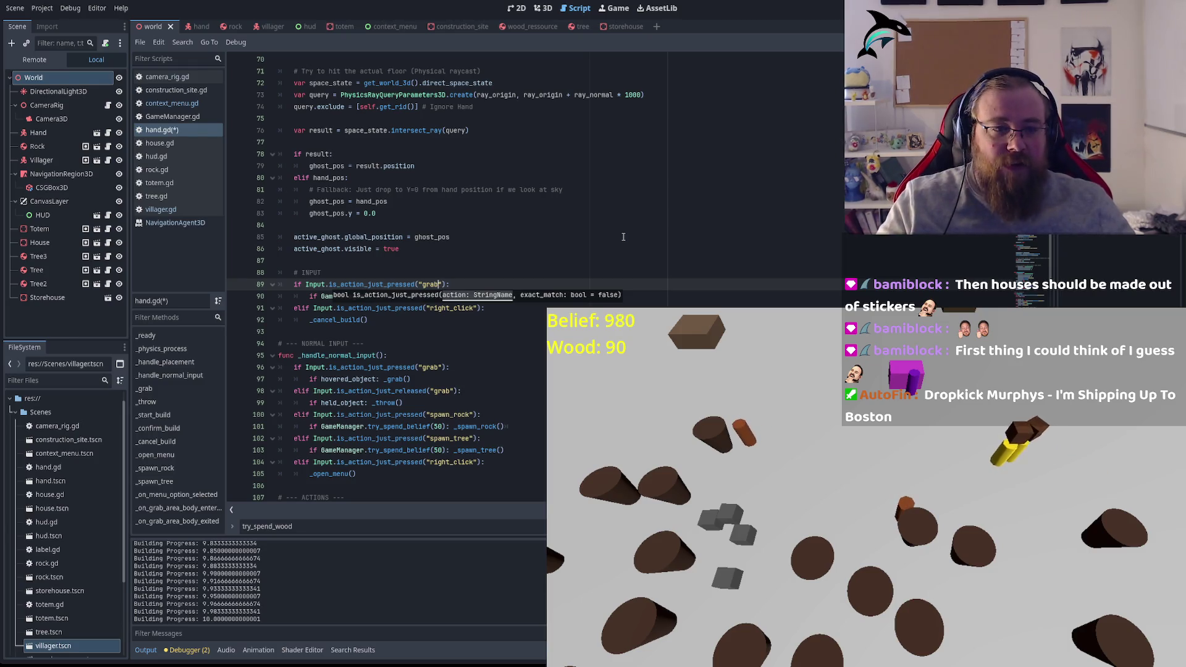
click(519, 217)
key(ctrl+s)
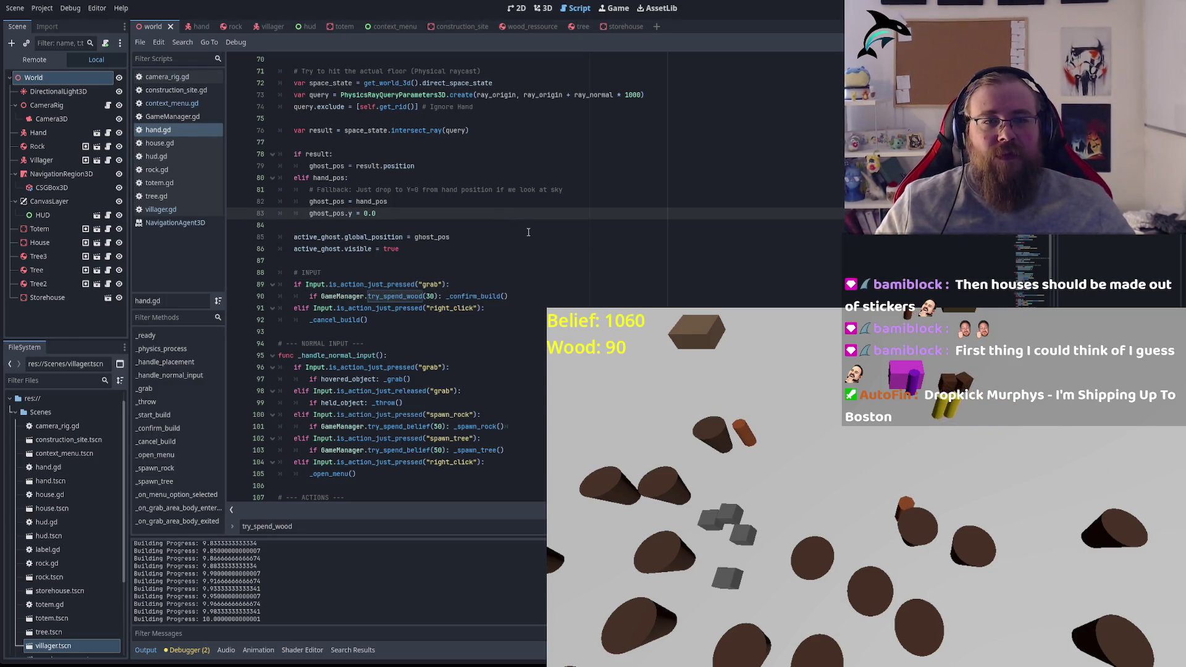
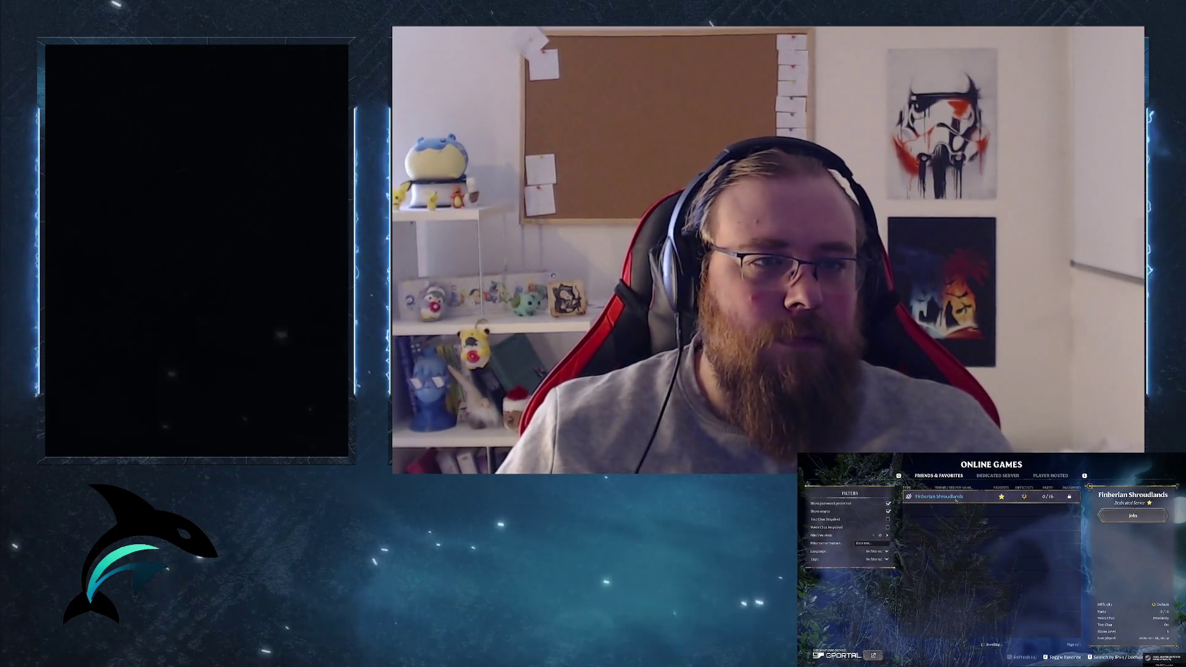
Step: Join the Finberian Shroudlands server with its password and ready the flax seedlings on slot 6
double_click(956, 498)
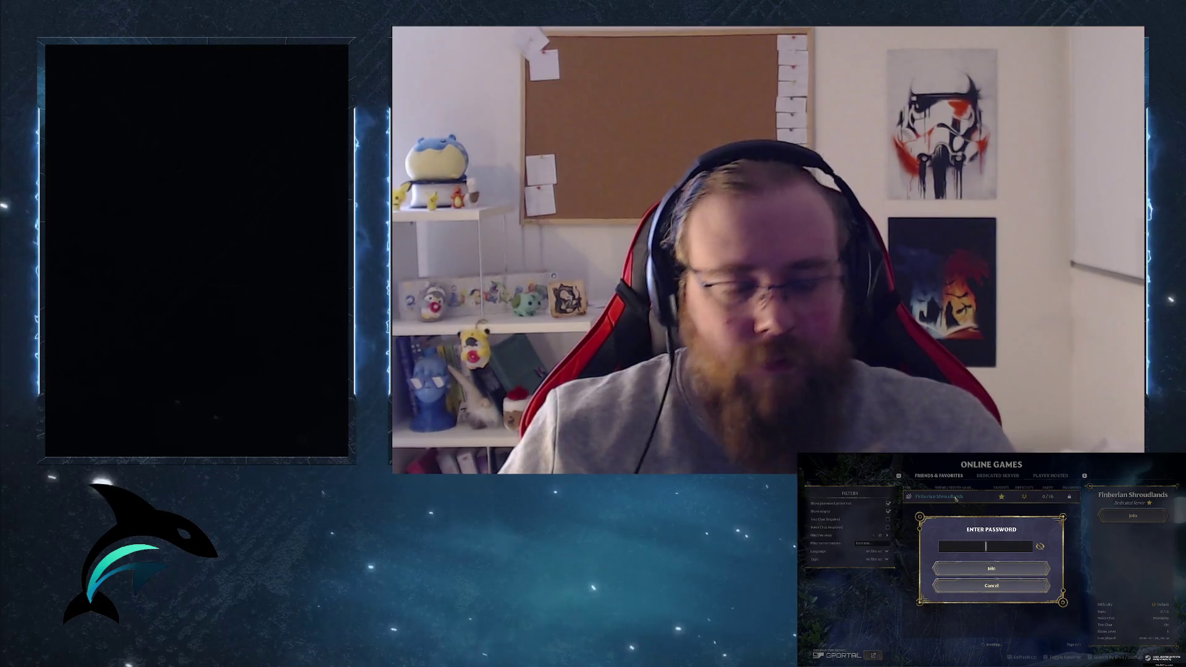
text(********)
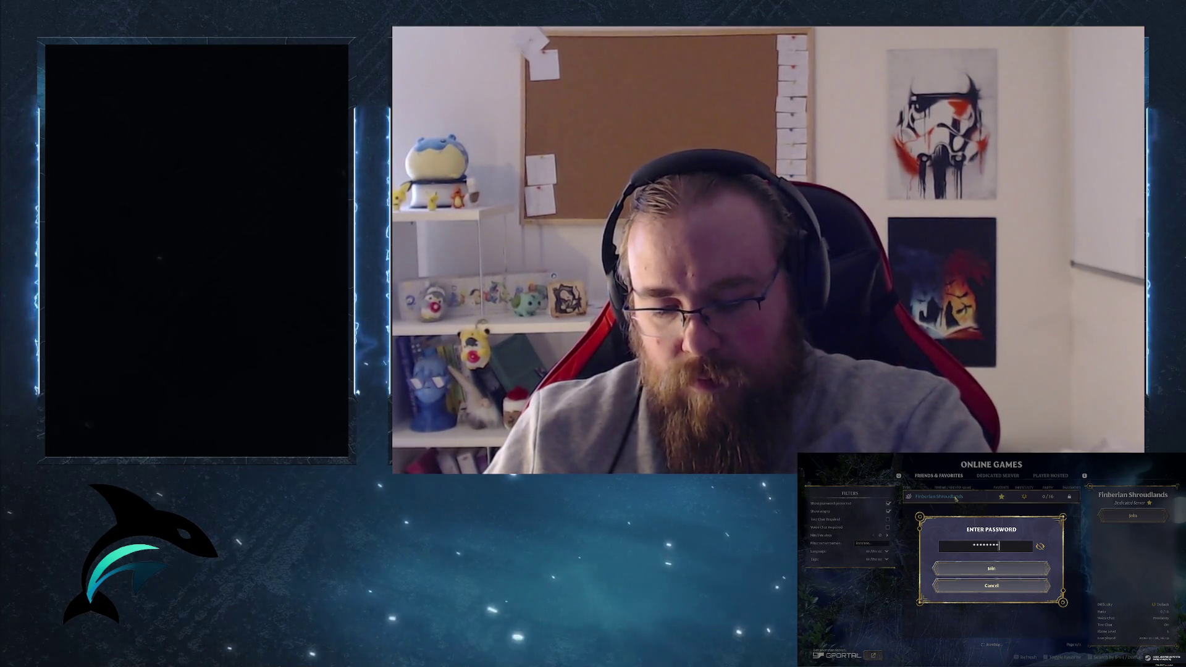
key(Return)
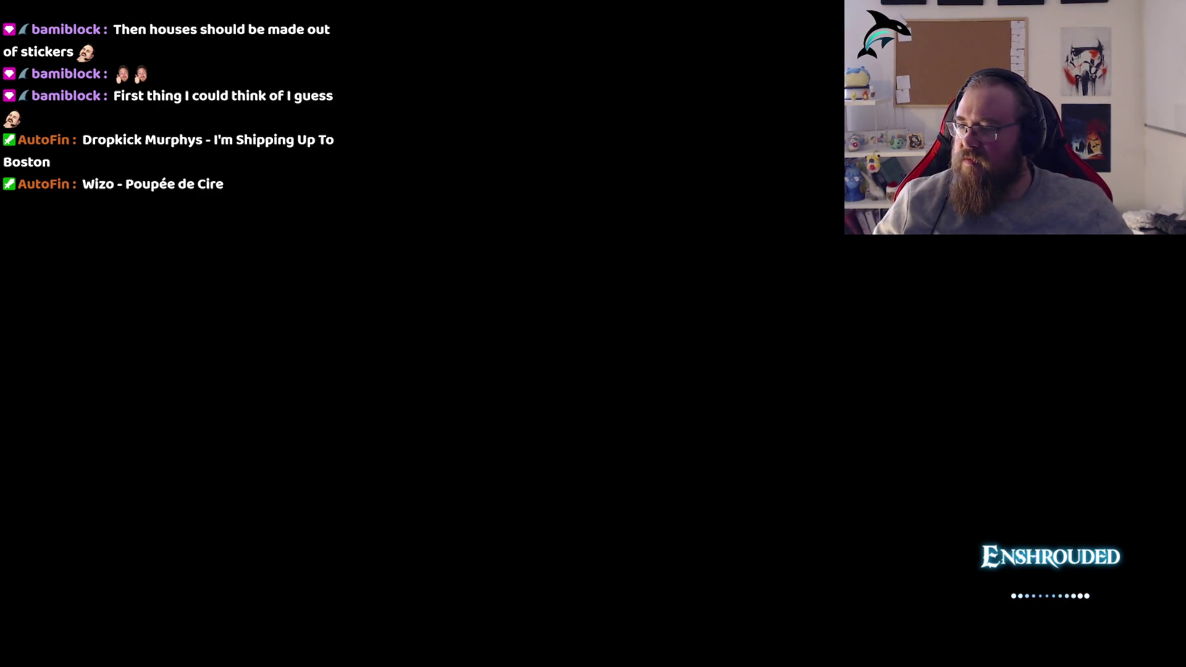
key(6)
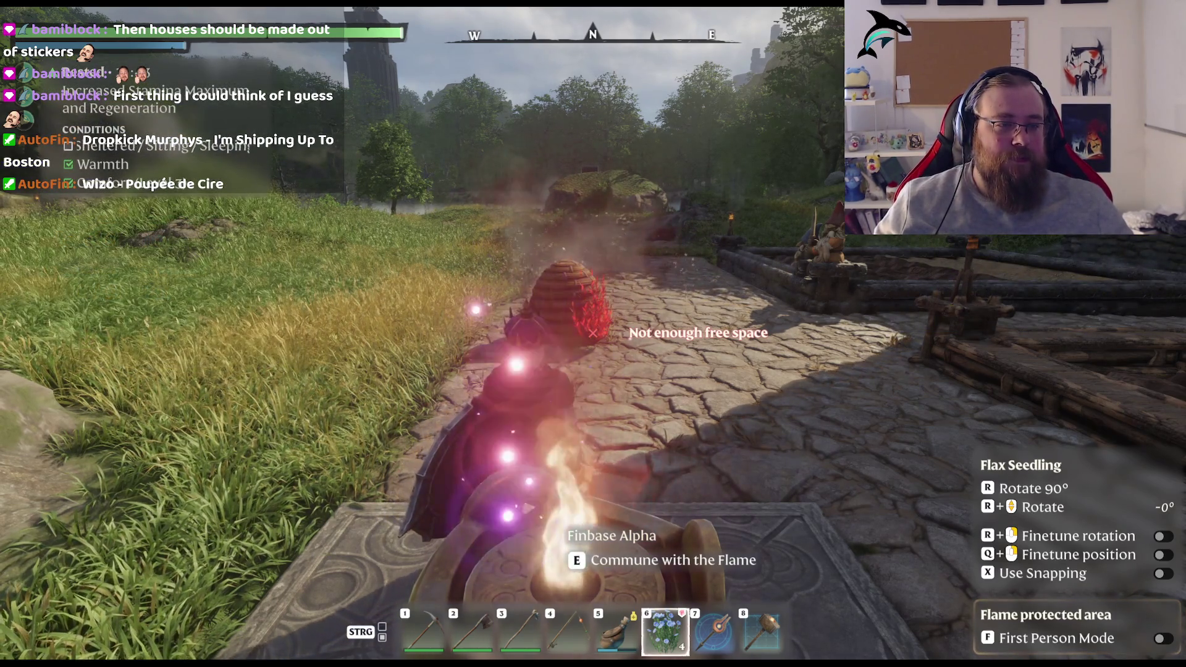
Step: Plant four flax seedlings along the top edge of the field bed
key(w)
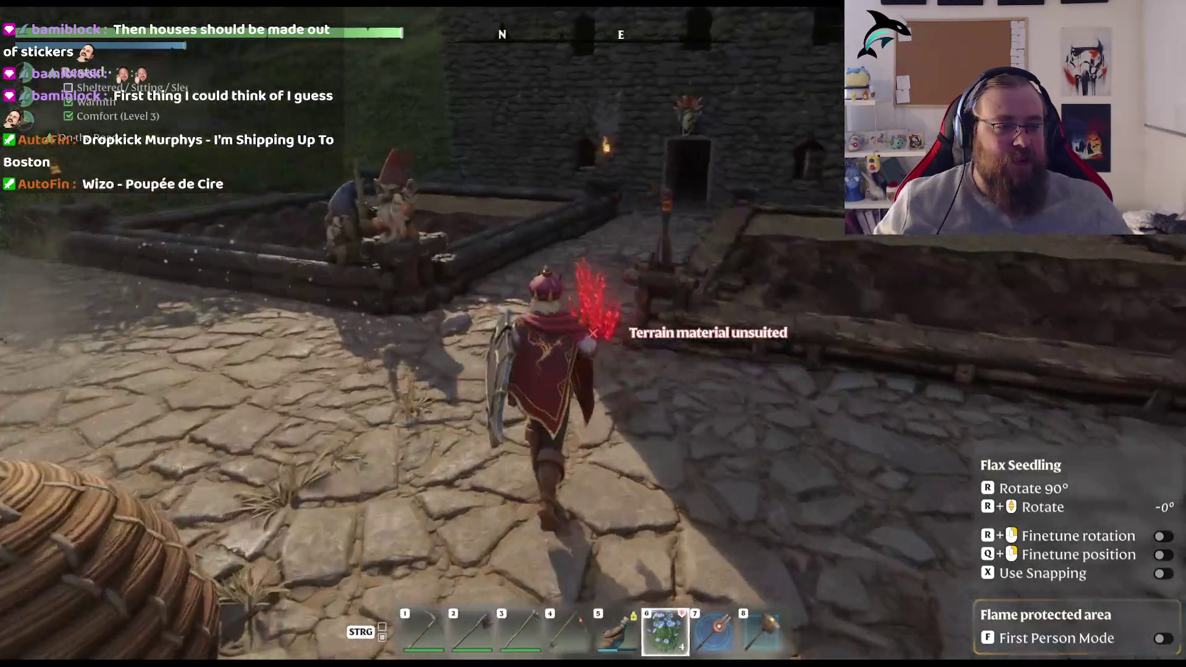
key(w)
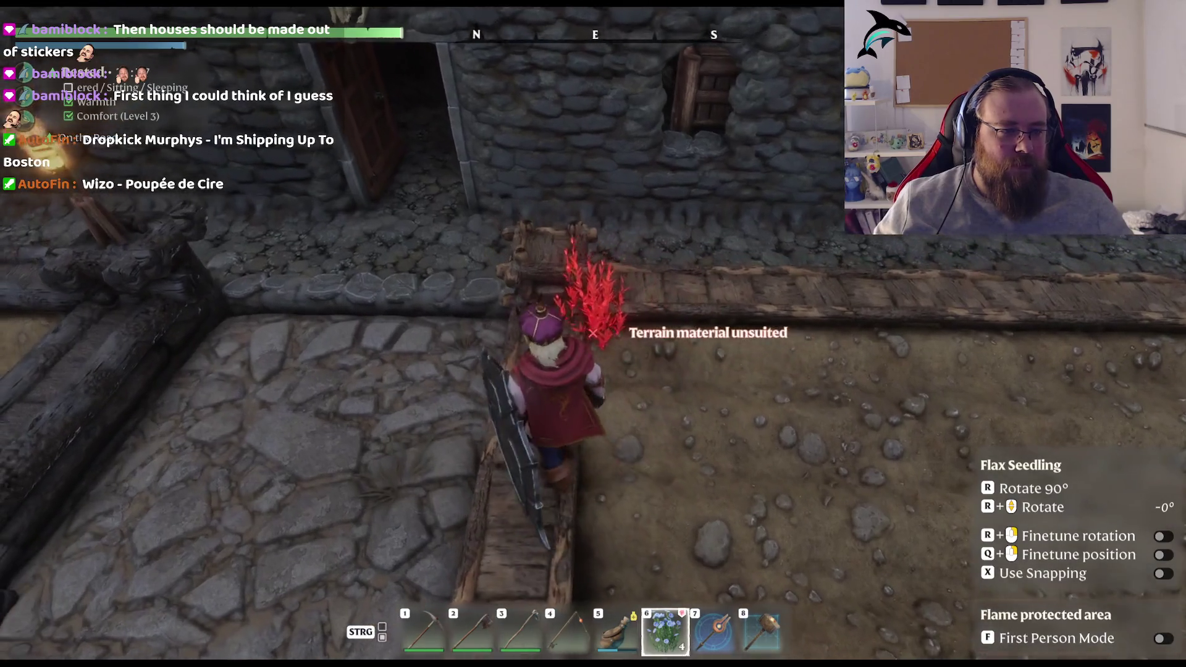
key(w)
click(593, 333)
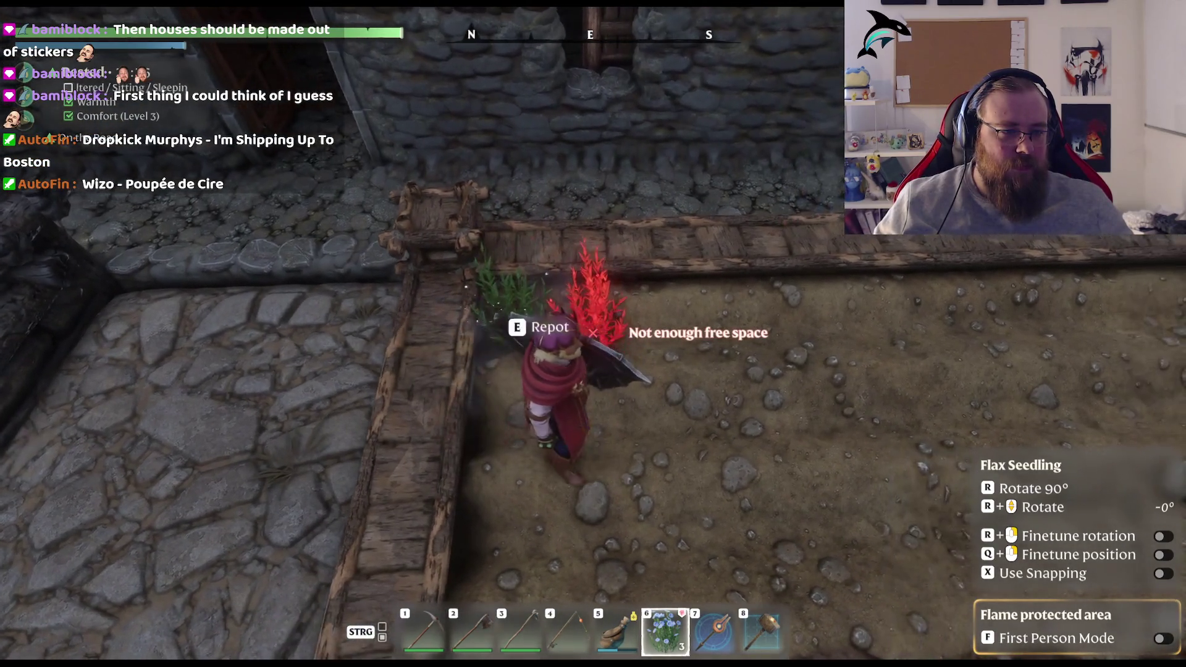
key(d)
click(593, 333)
key(d)
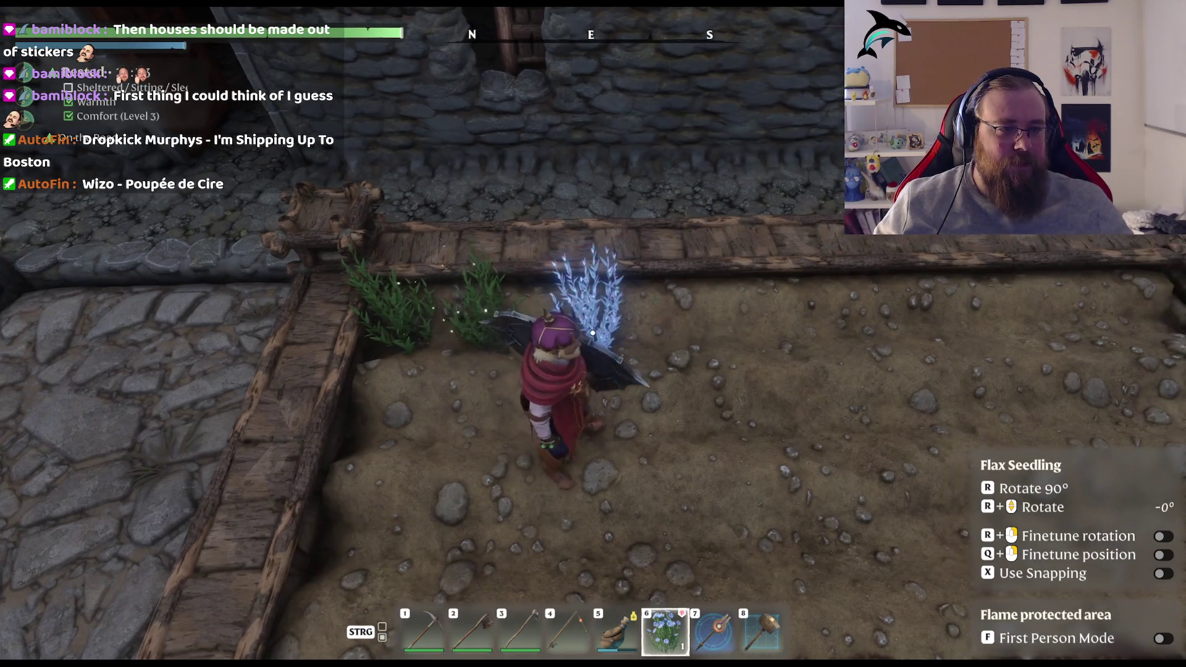
click(593, 334)
click(594, 333)
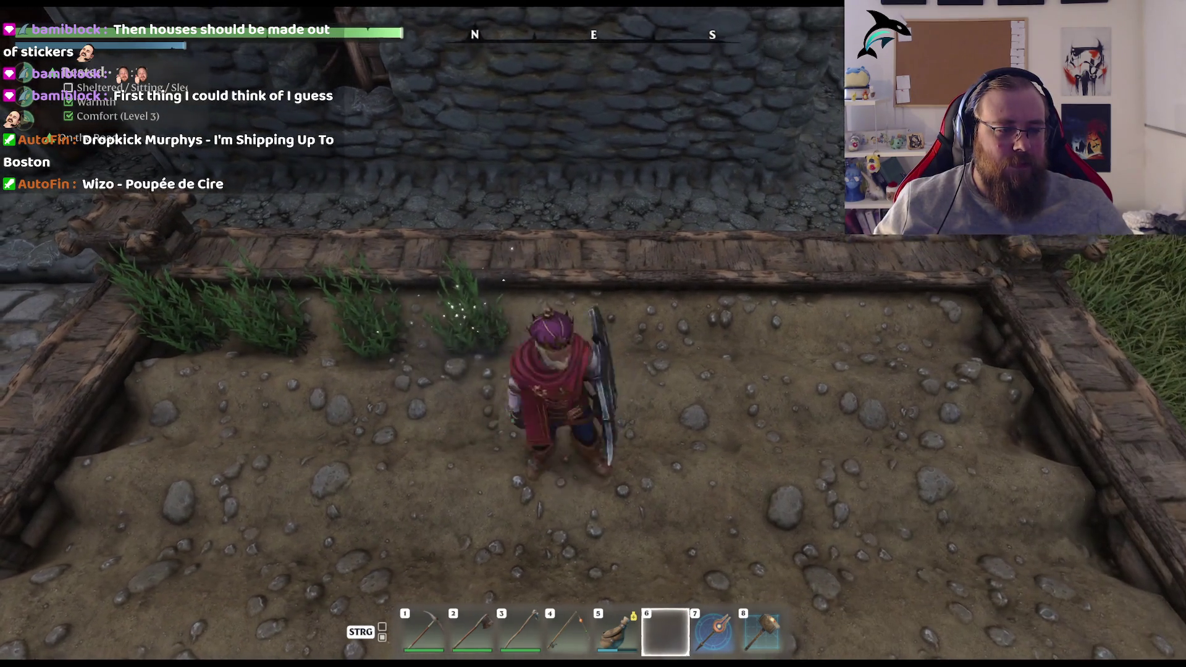
Step: Walk over the plank to the house and bring up the backpack inventory
key(w)
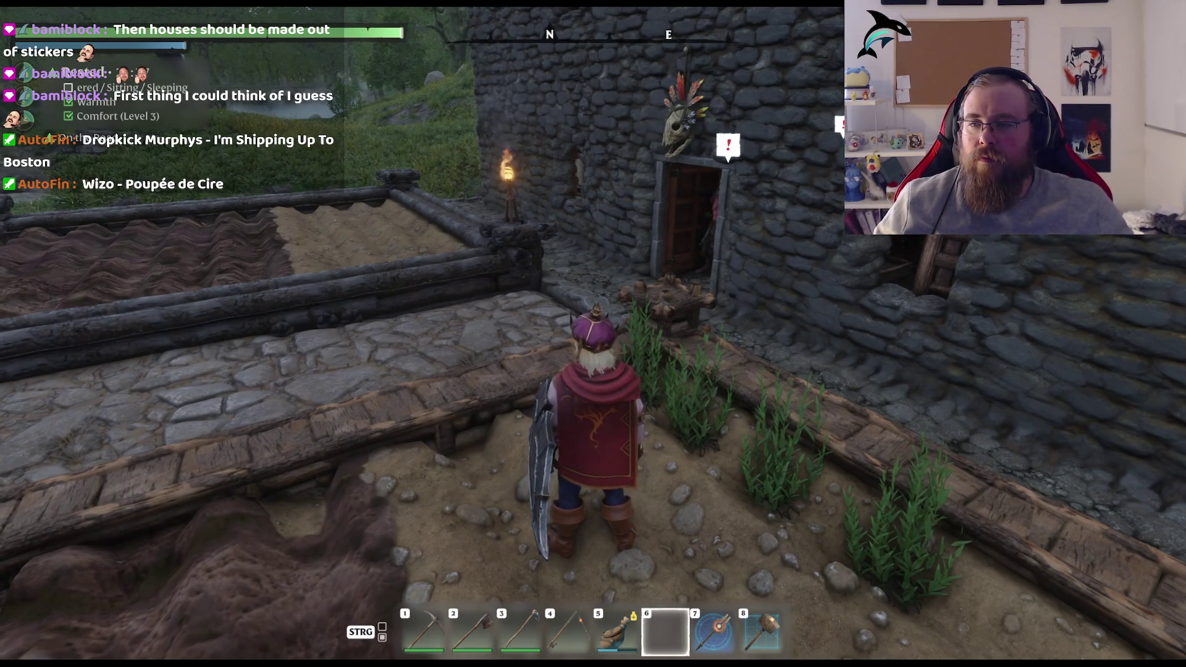
mouse_move(593, 333)
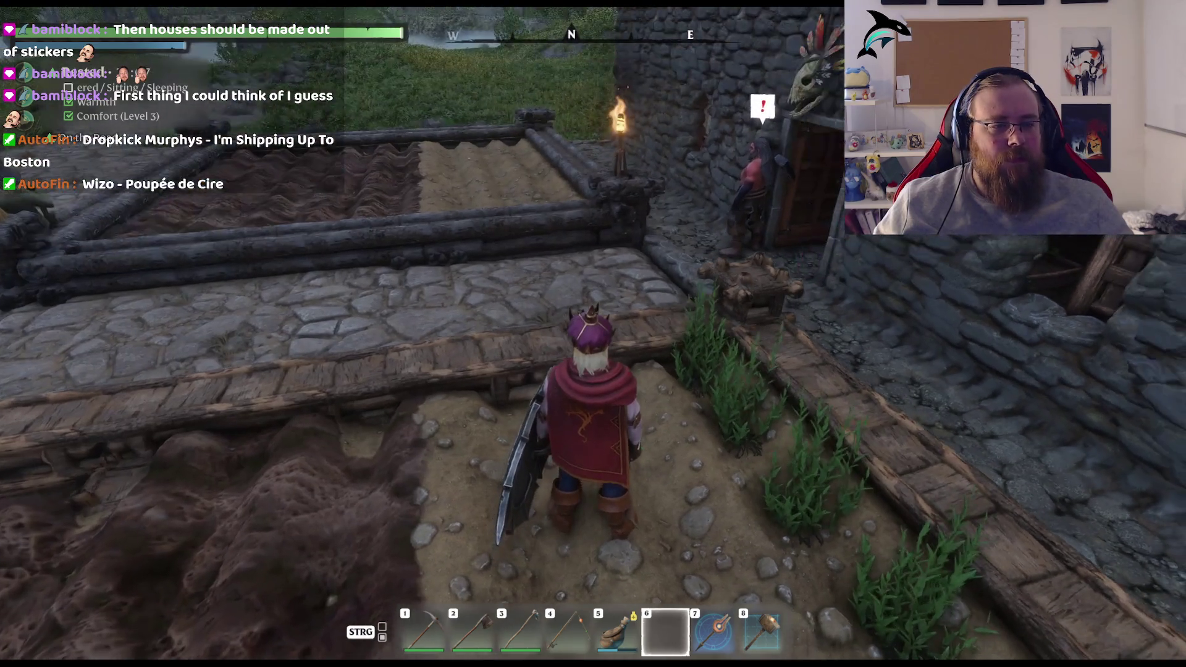
key(w)
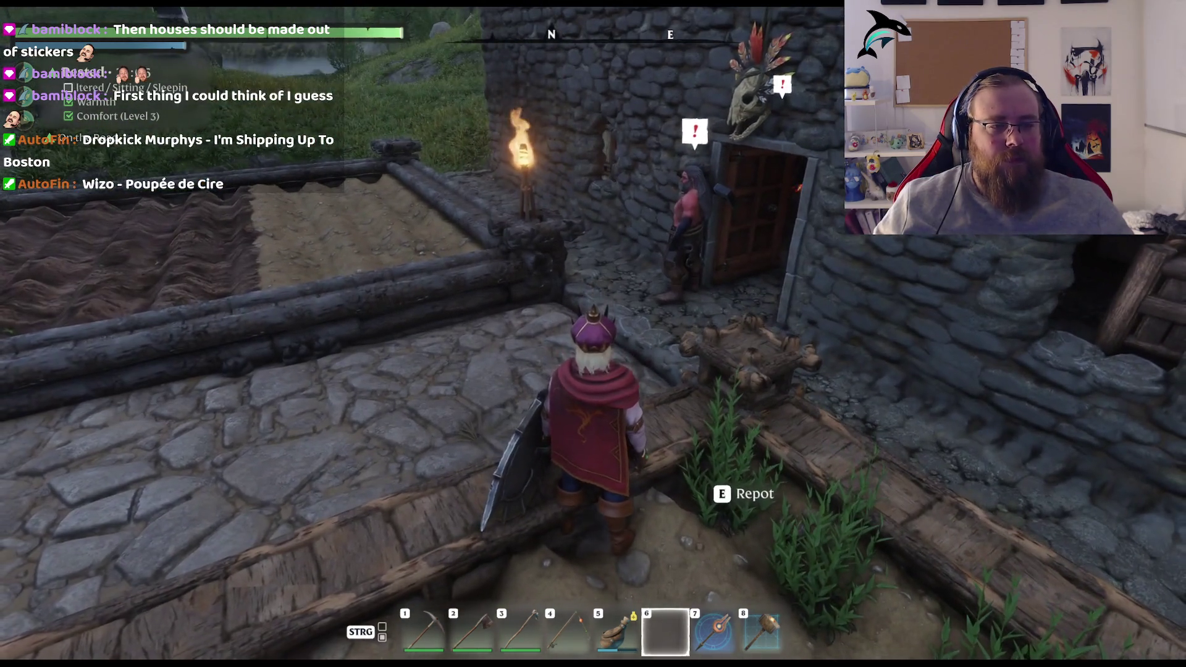
key(b)
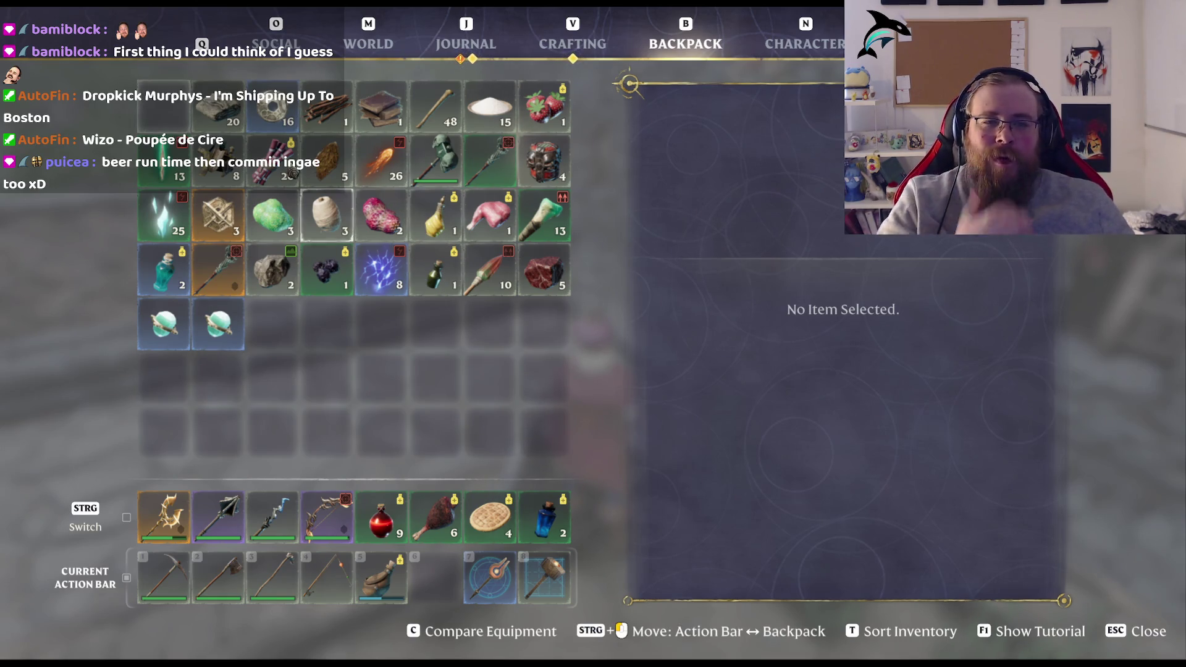
Step: Enter the house and take all 510 Flax Seedlings out of the seedbed
key(Escape)
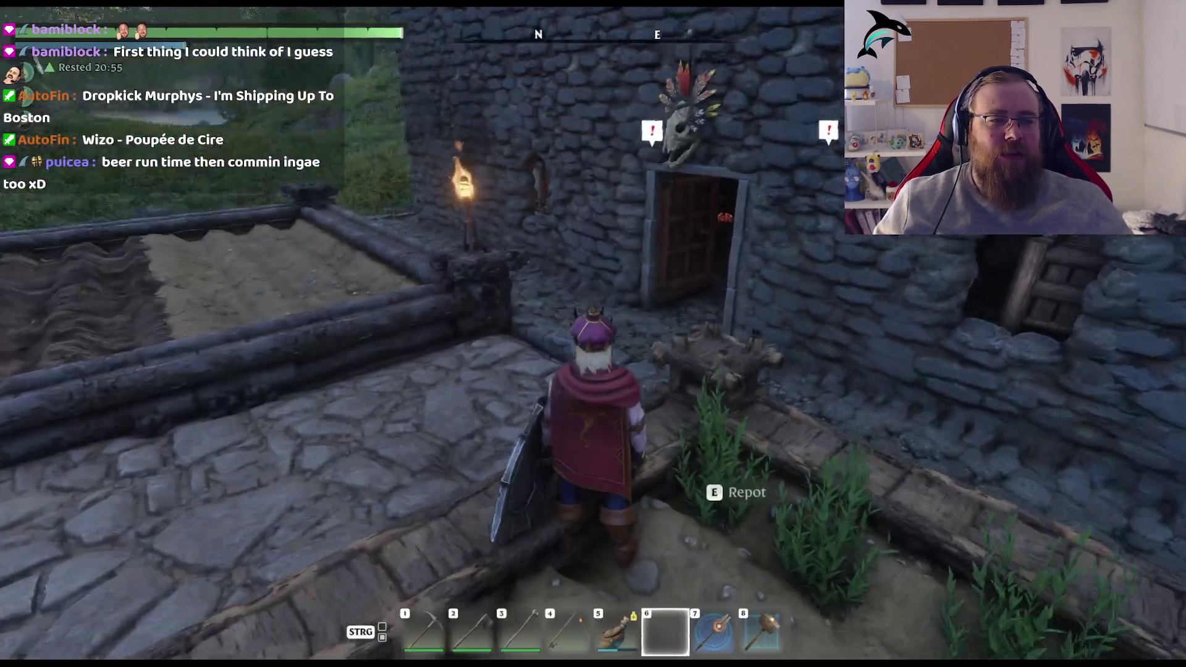
key(w)
key(e)
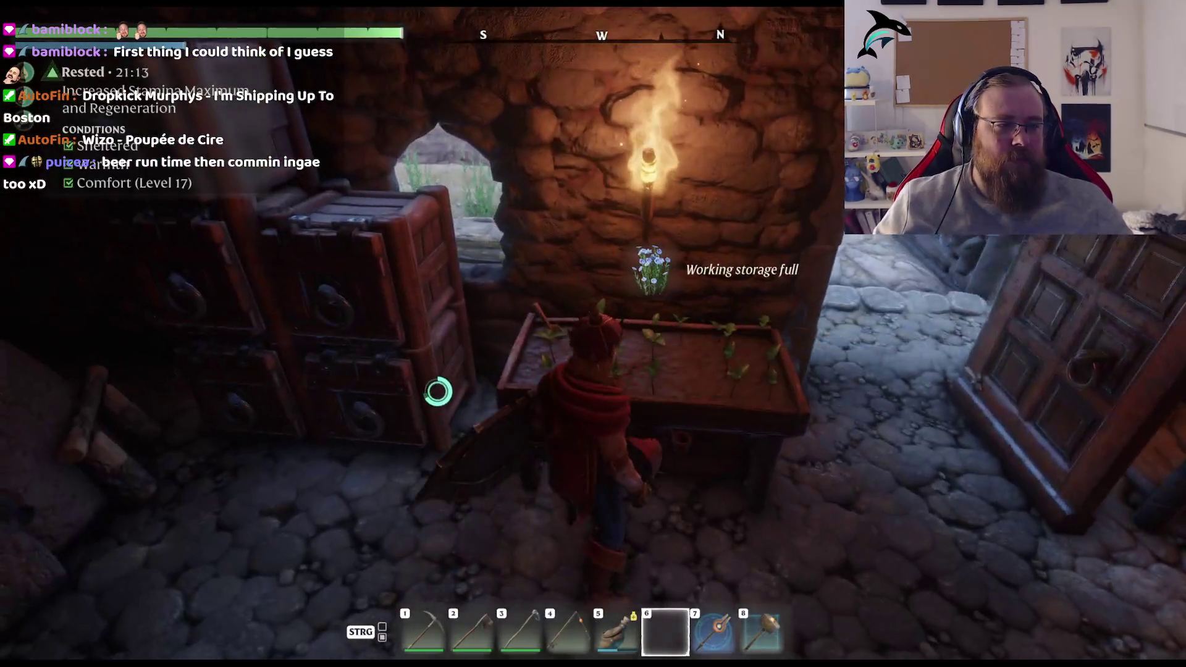
key(e)
shift+click(848, 516)
shift+click(896, 516)
shift+click(944, 516)
shift+click(993, 516)
shift+click(993, 468)
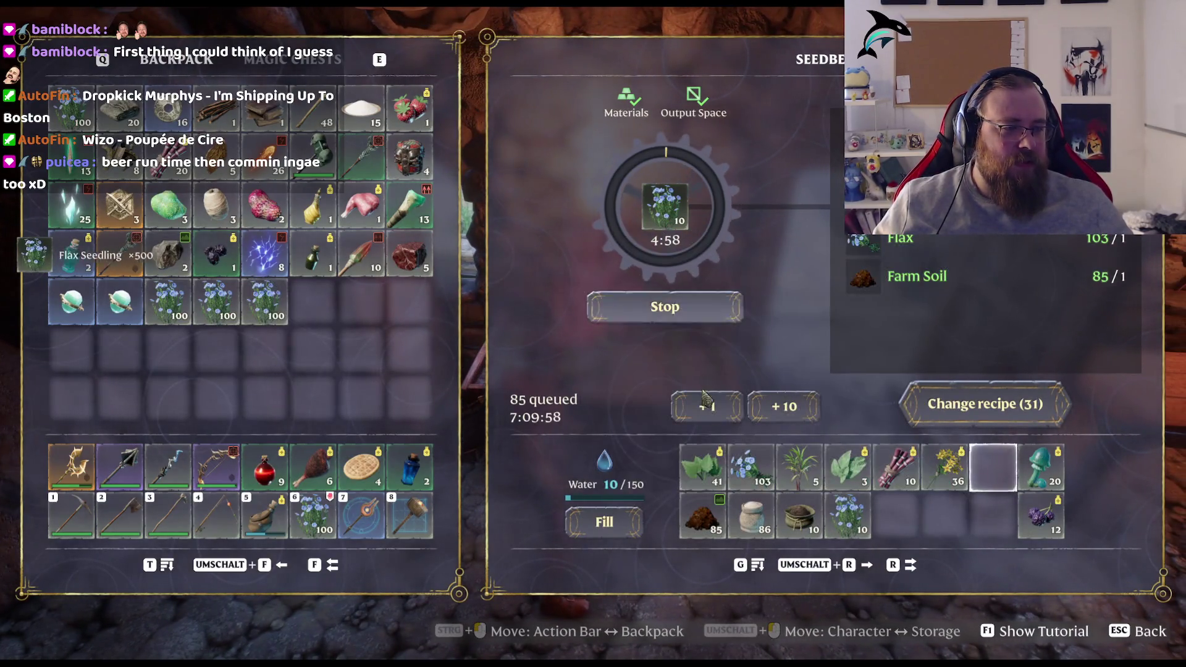
shift+click(848, 516)
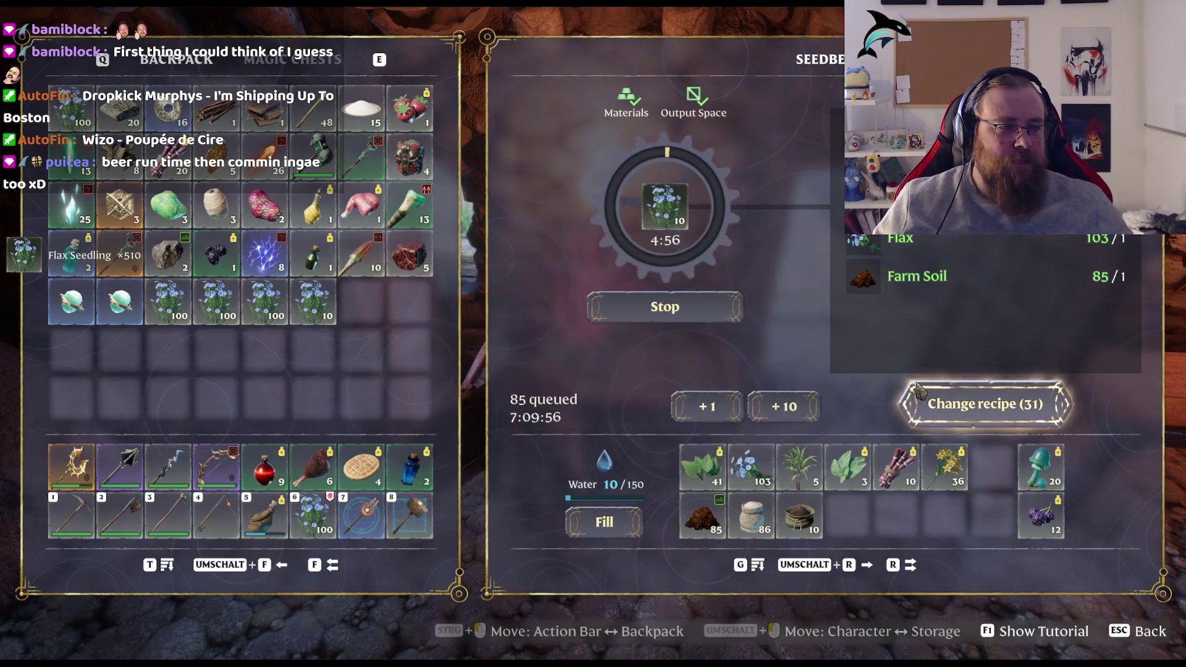
Step: Switch the seedbed to Sugar Cane Seedling, load 20 Sugar Cane, and collect the finished seedlings
click(919, 391)
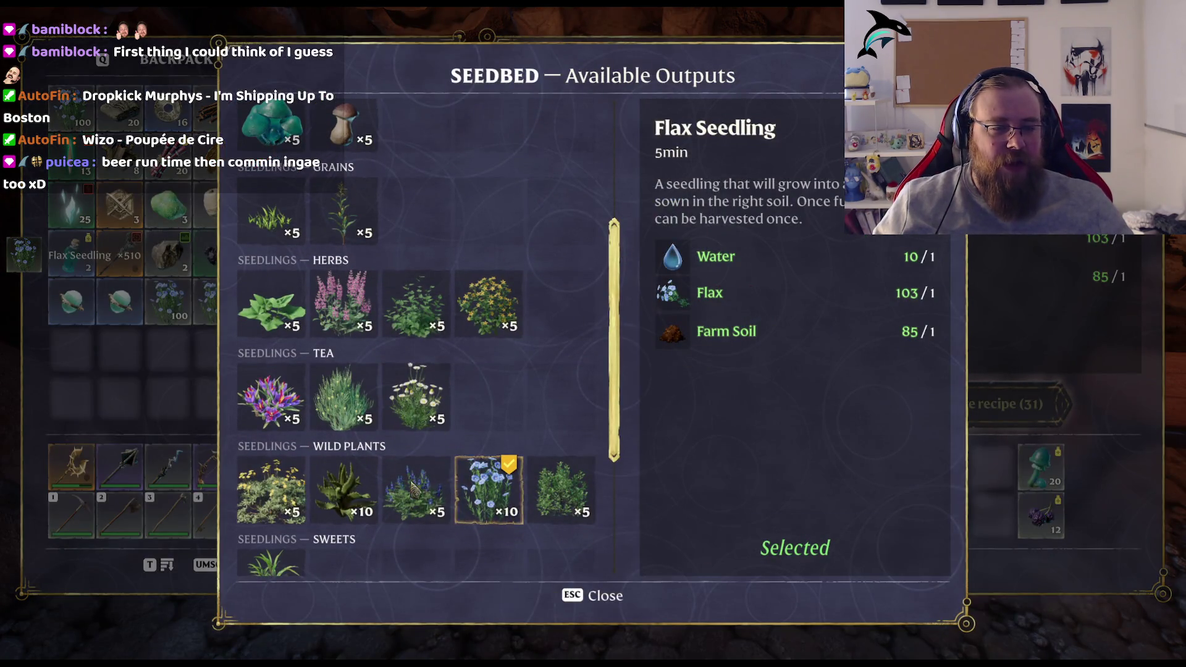
scroll(296, 479, down, 3)
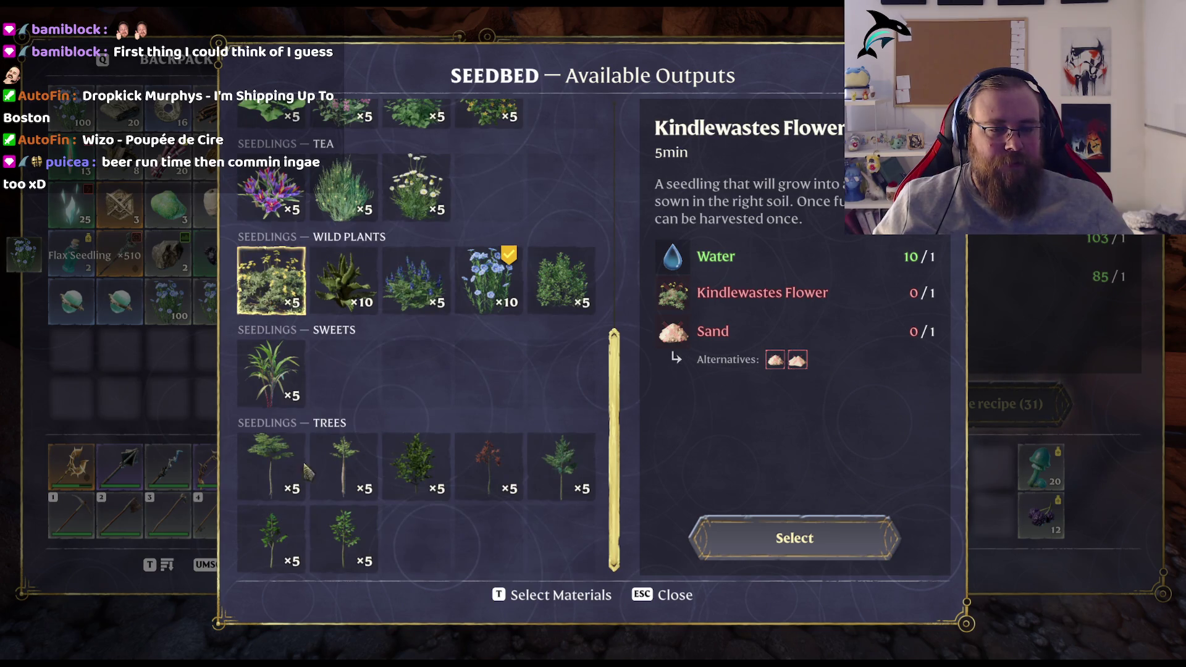
click(707, 537)
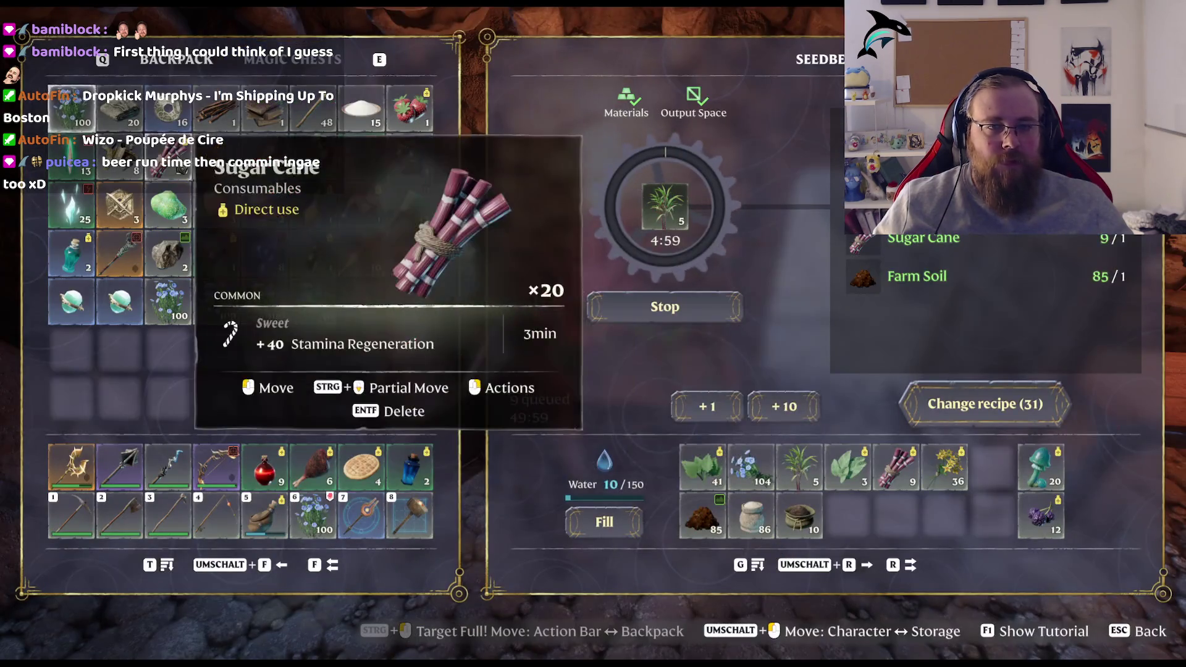
click(168, 157)
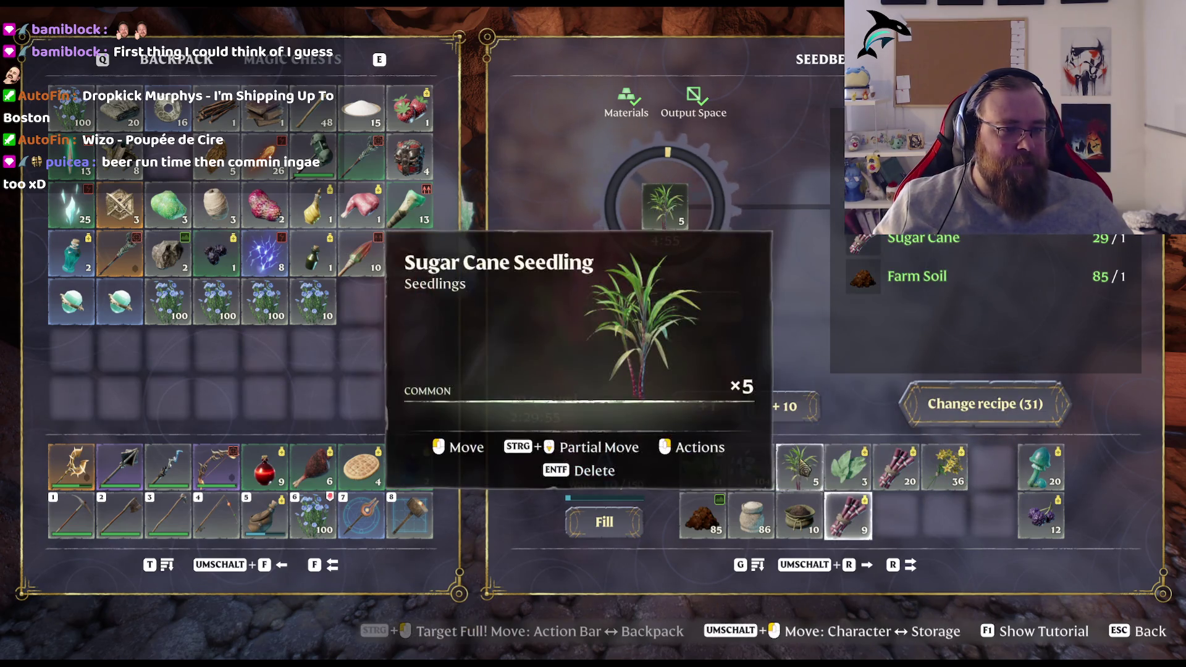
click(800, 468)
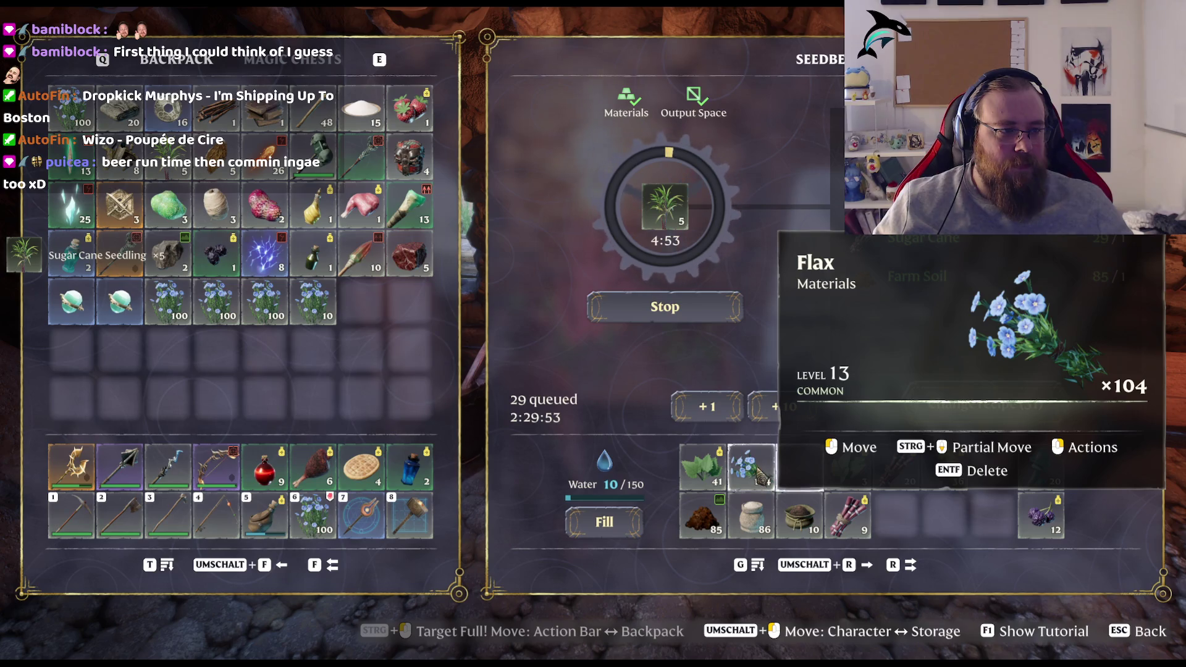
drag(856, 474, 799, 468)
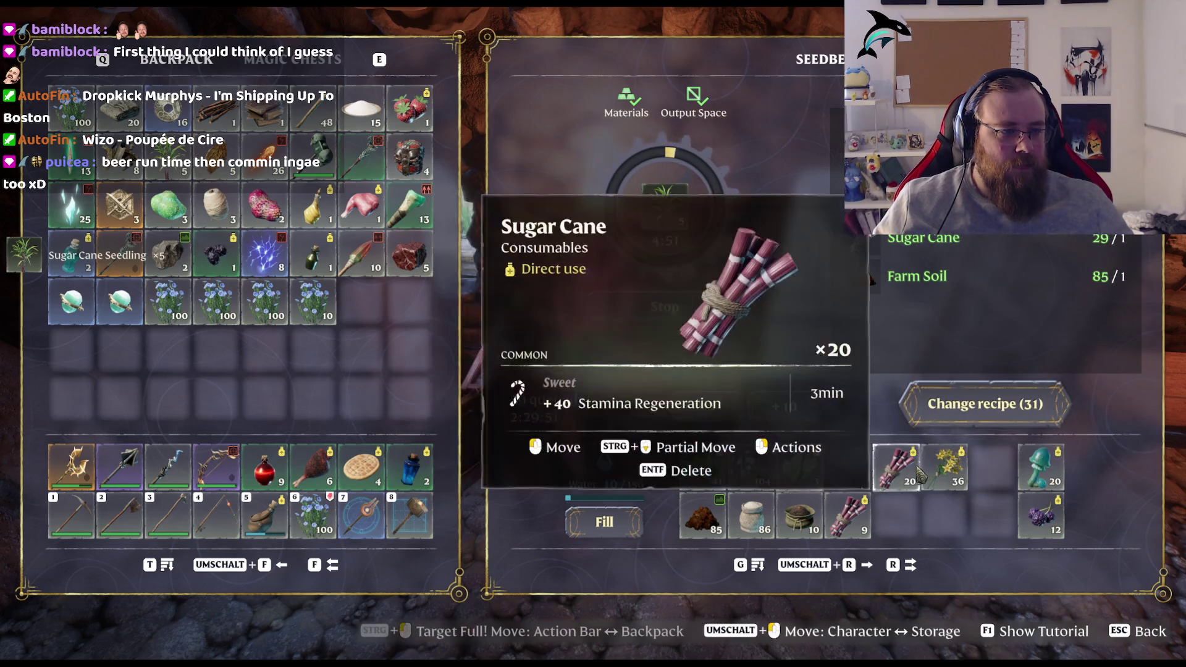
drag(896, 468, 848, 468)
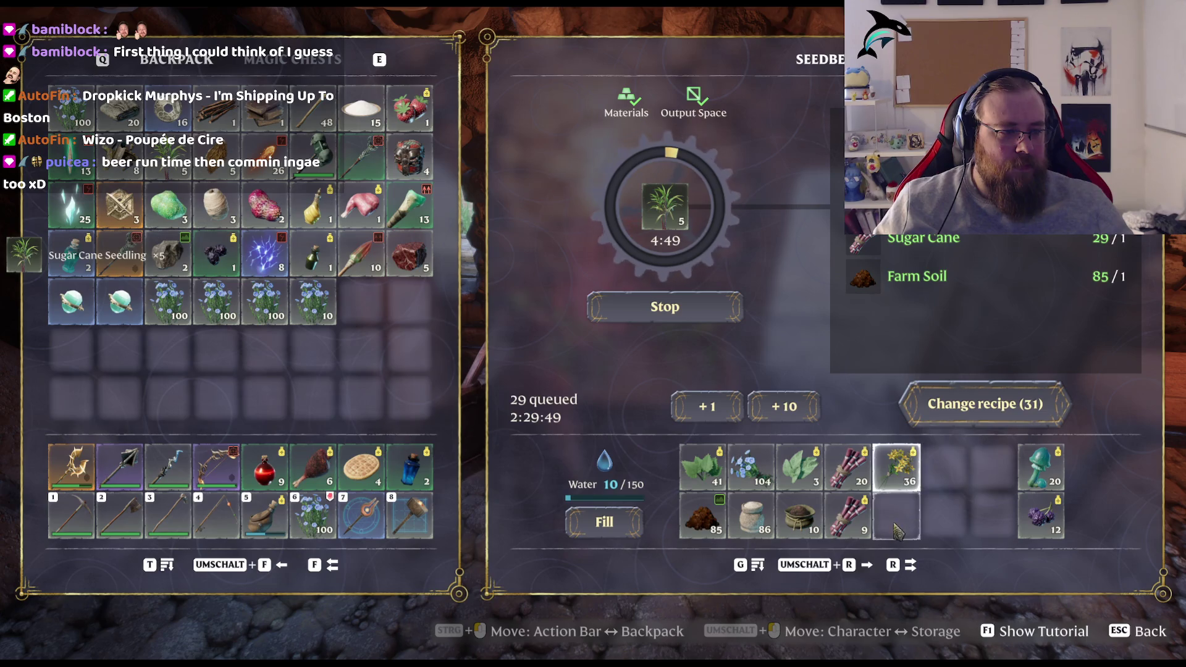
key(Escape)
Step: Head back to the field and plant flax seedlings in the planter bed
key(w)
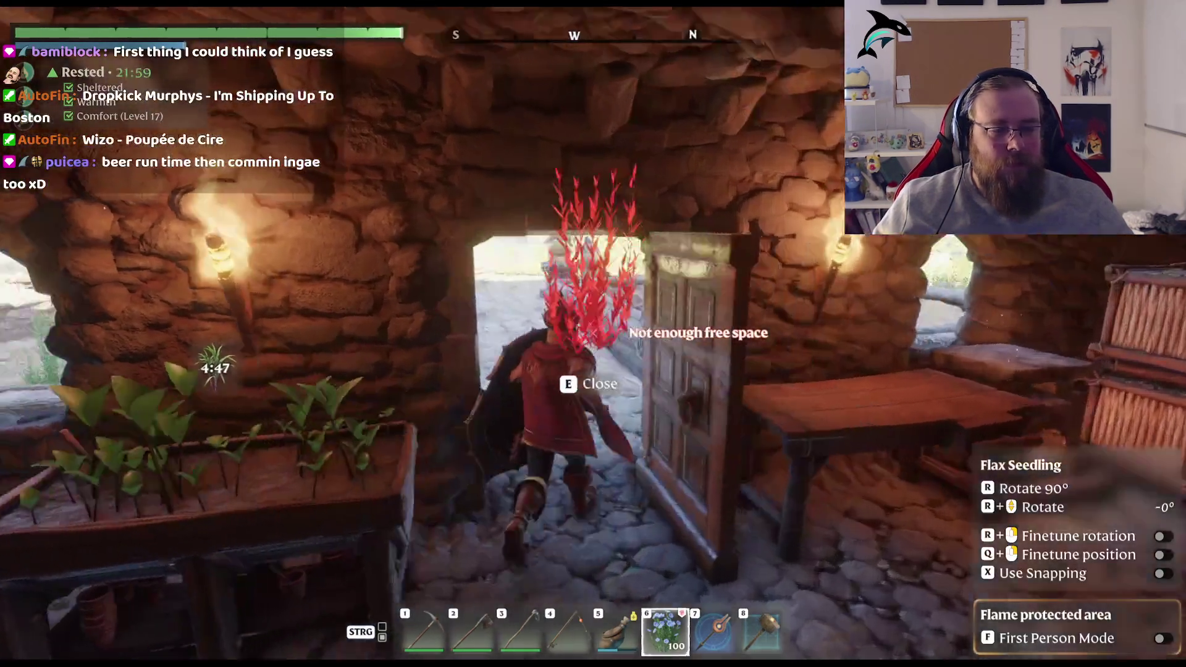
key(w)
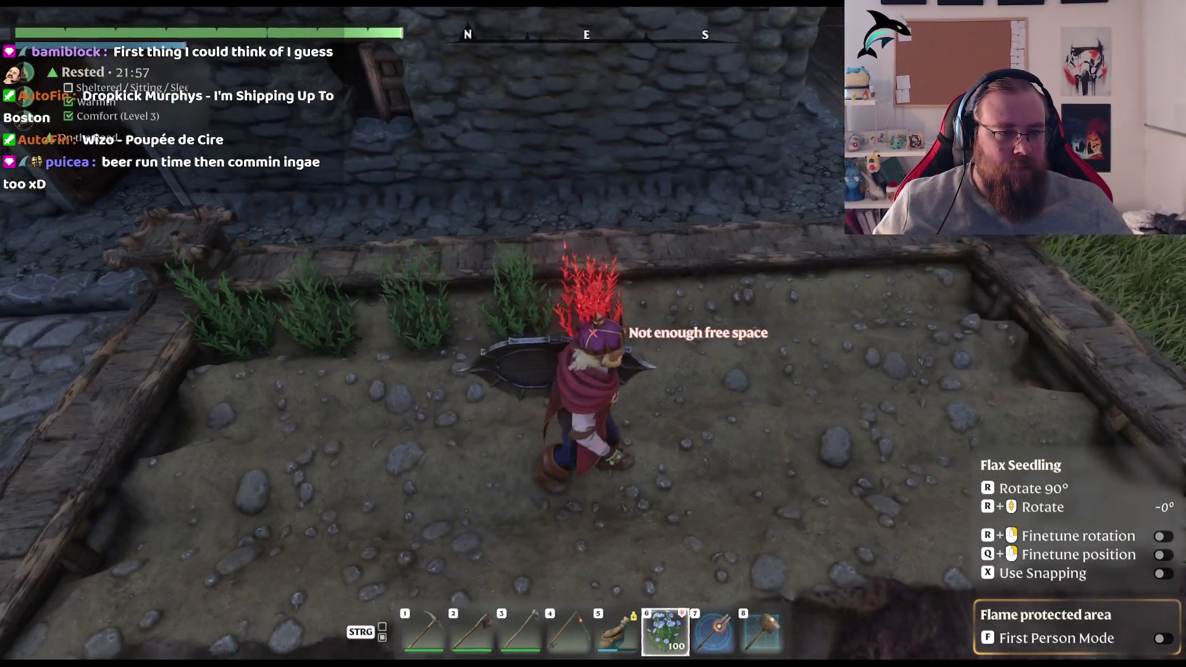
click(569, 278)
key(w)
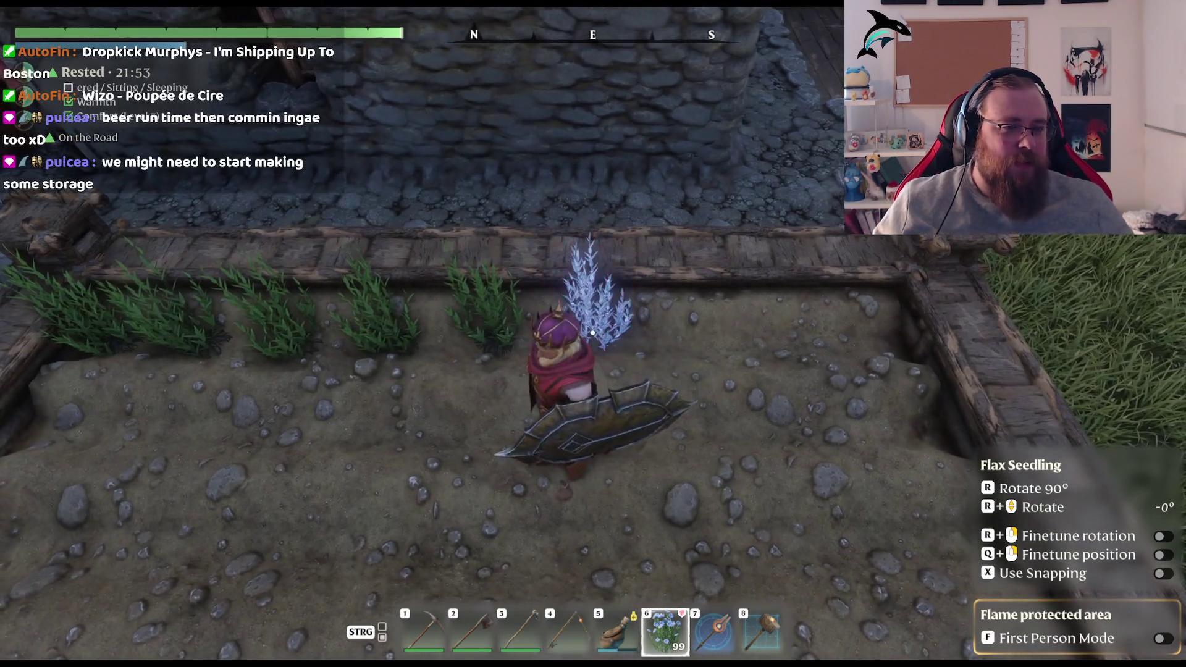
click(593, 333)
key(d)
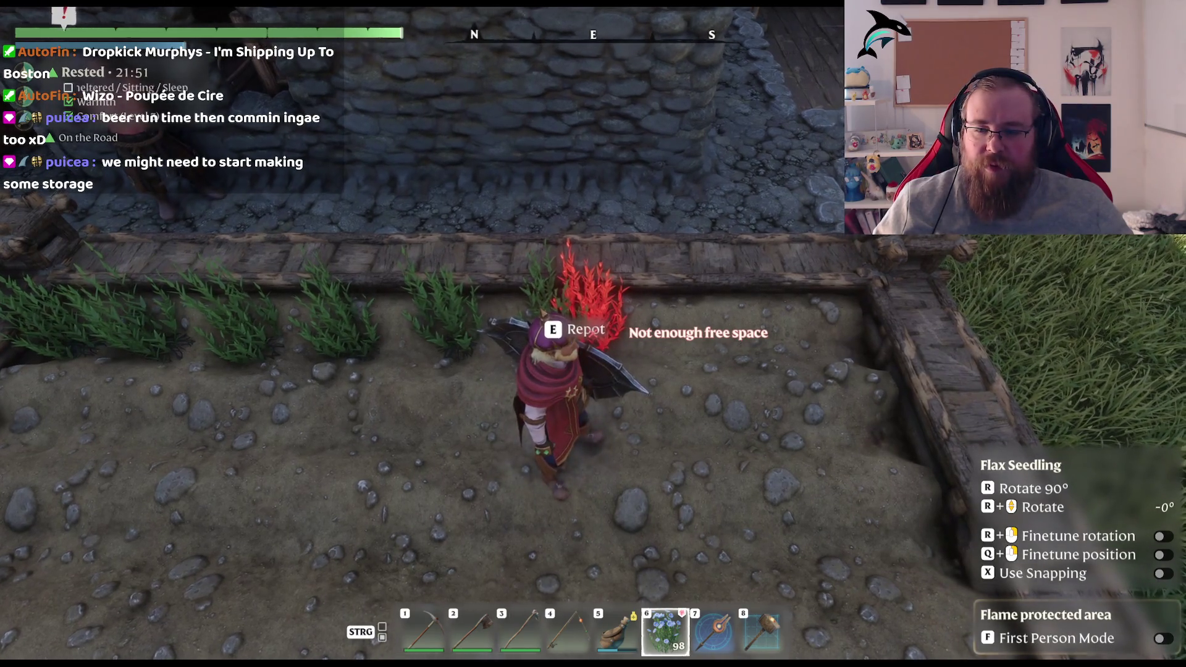
key(d)
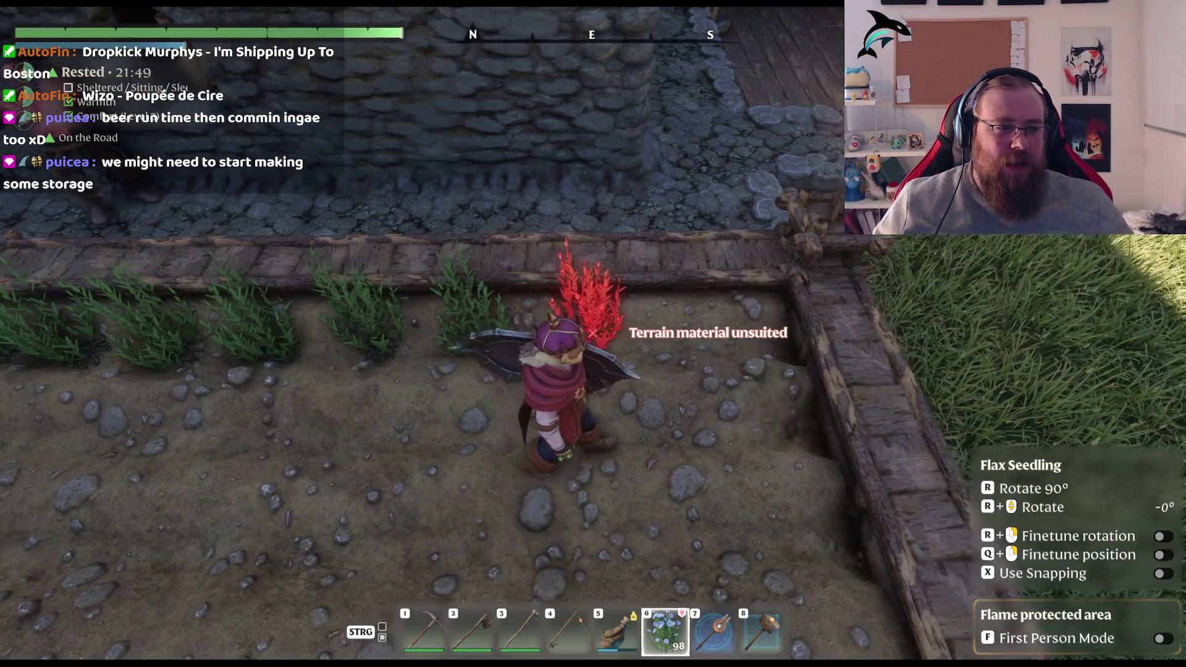
key(d)
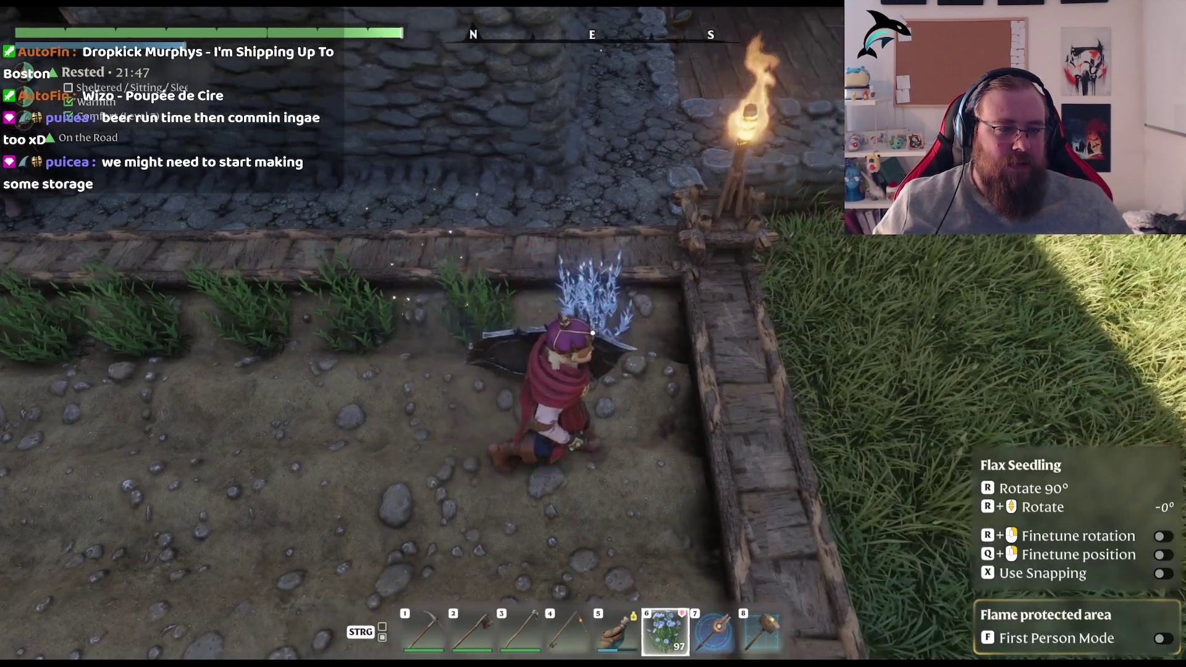
key(s)
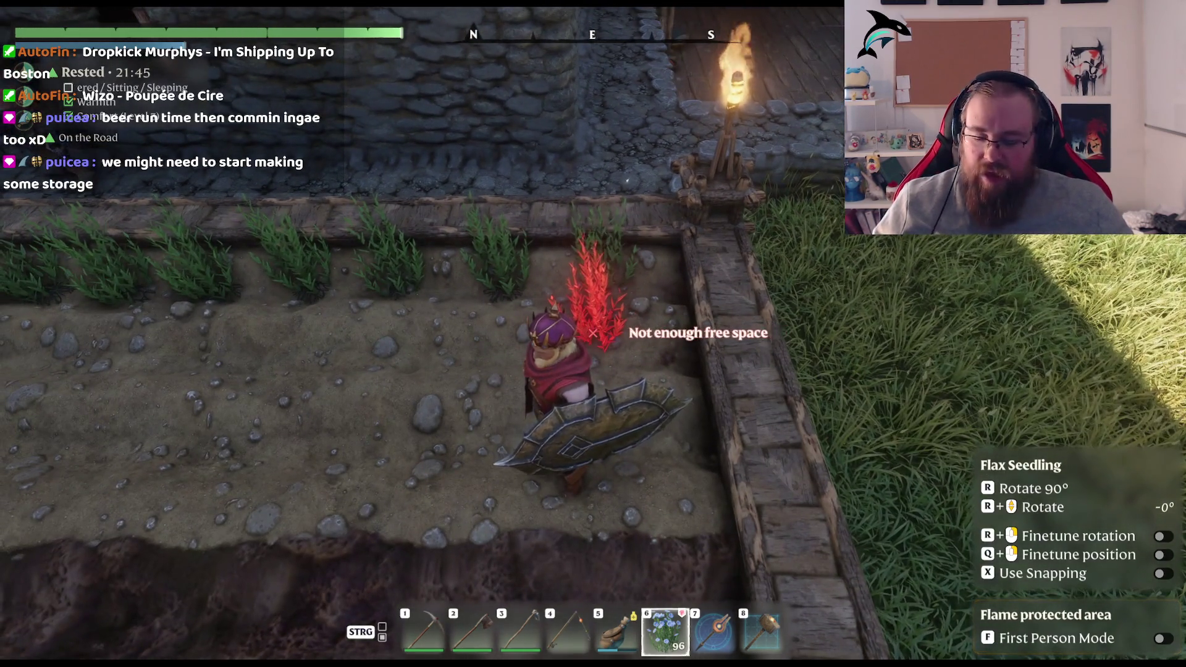
Step: Equip the Sugar Cane Seedling and plant four sugar cane seedlings in the bed
key(b)
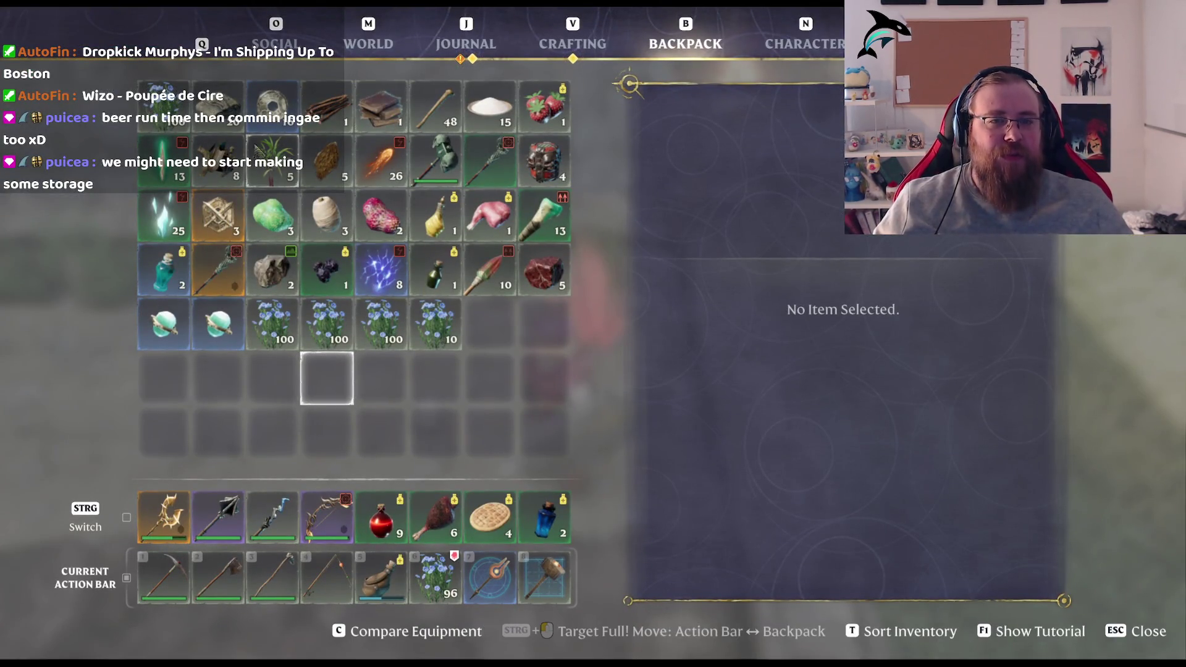
mouse_move(272, 160)
mouse_down()
mouse_move(395, 383)
mouse_move(436, 578)
mouse_up()
key(b)
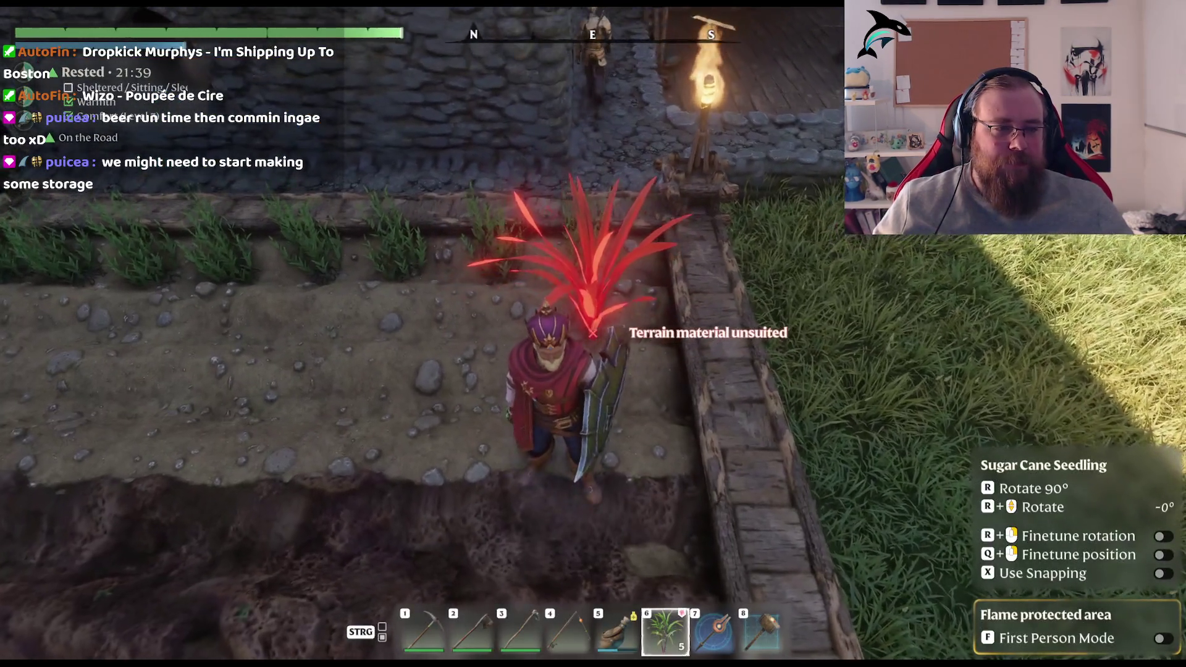
click(592, 334)
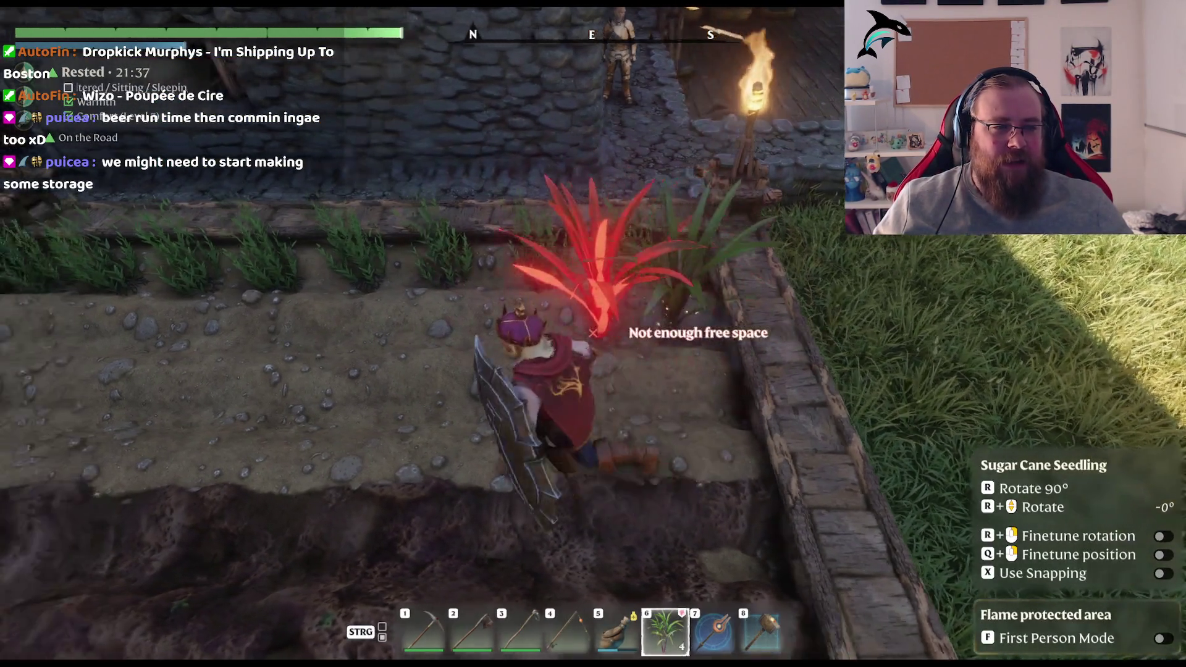
click(592, 334)
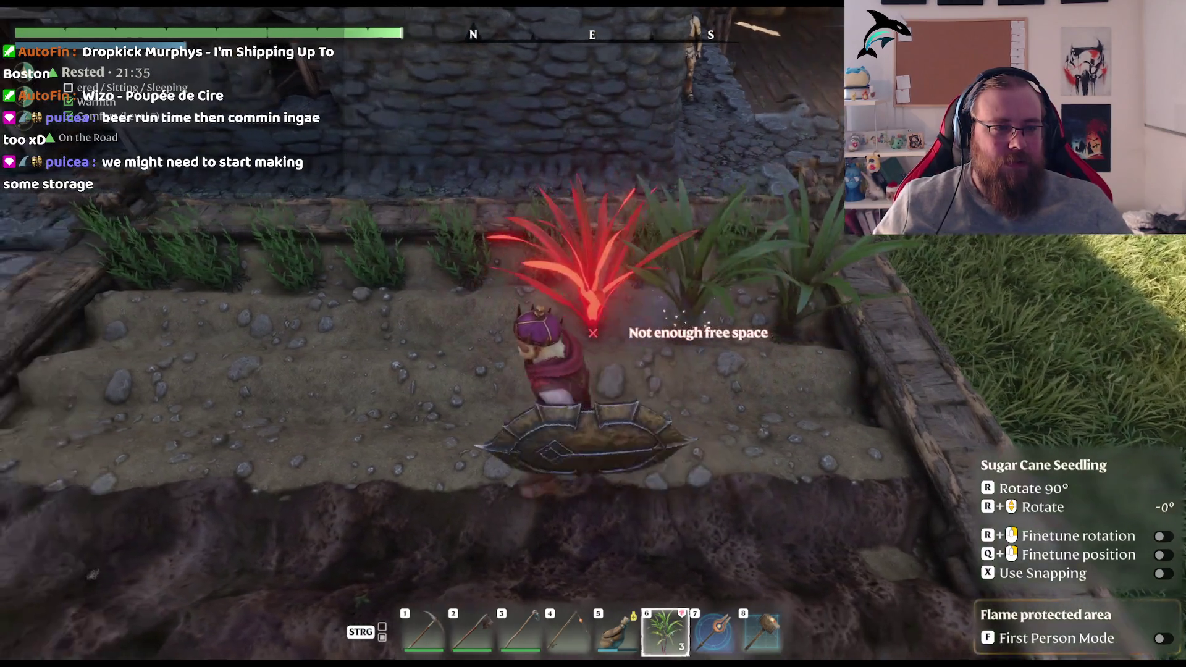
click(592, 334)
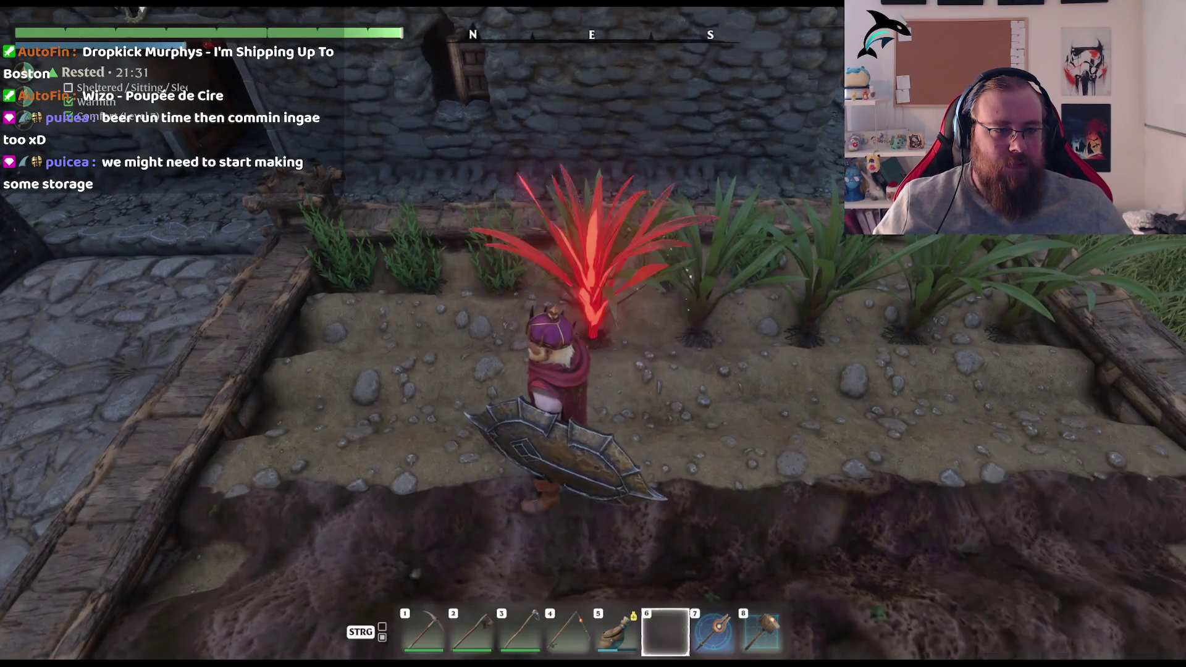
click(592, 334)
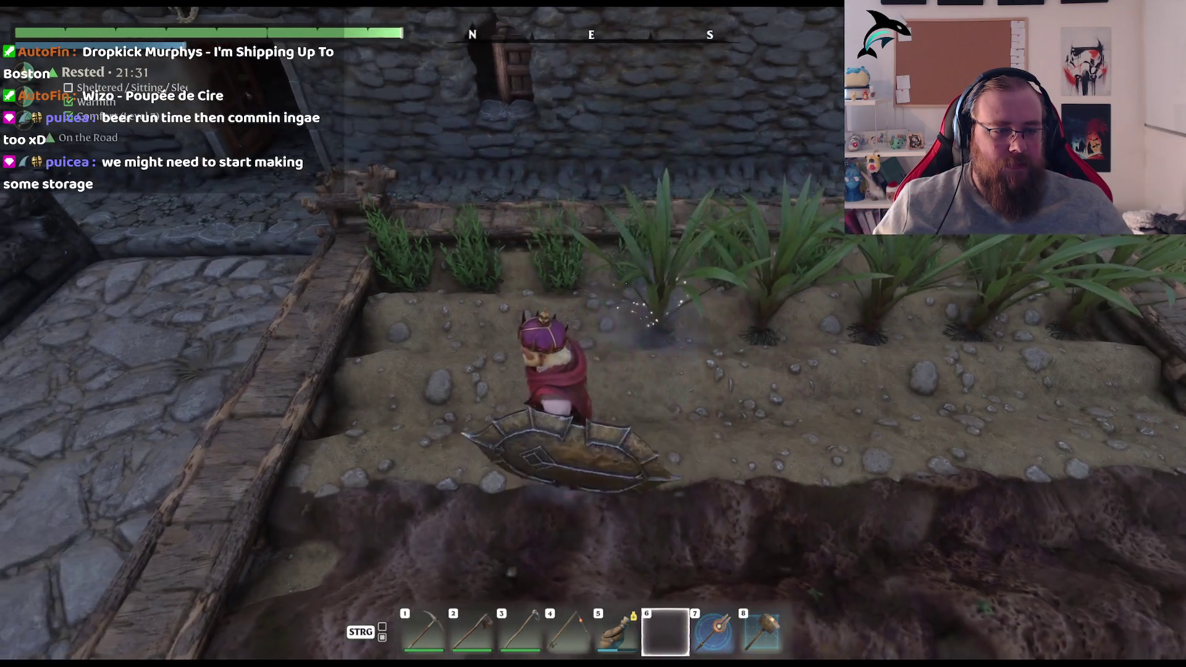
Step: Re-equip Flax Seedling and plant three flax seedlings in the planter
key(b)
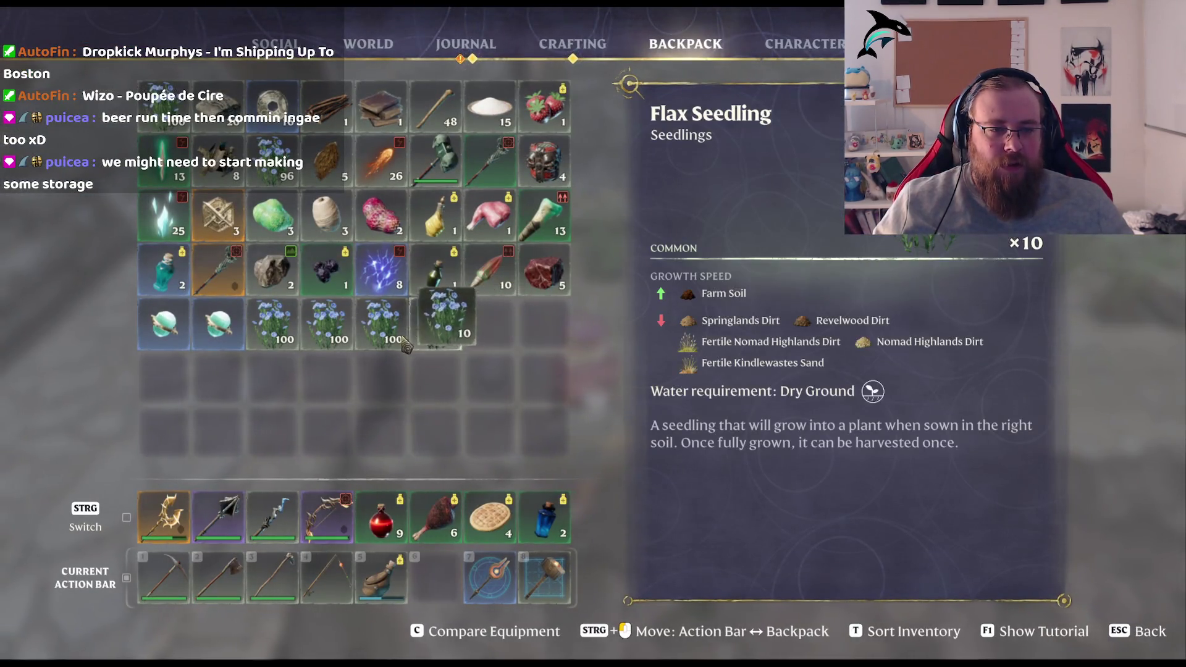
ctrl+click(391, 328)
key(Escape)
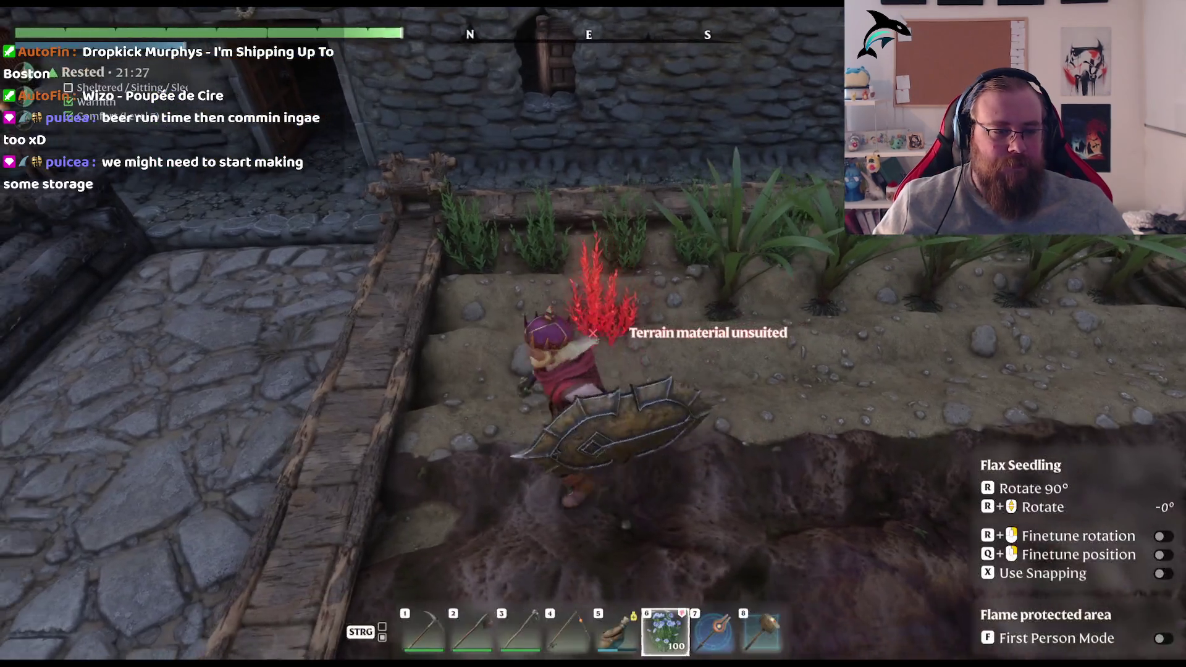
key(w)
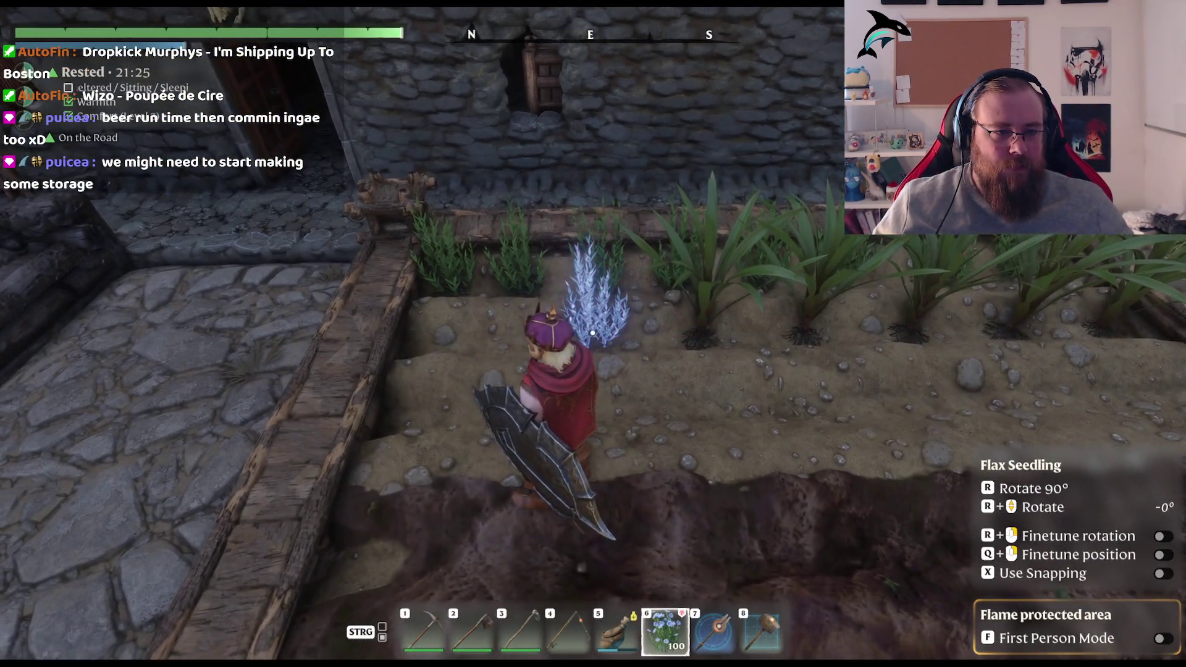
click(592, 334)
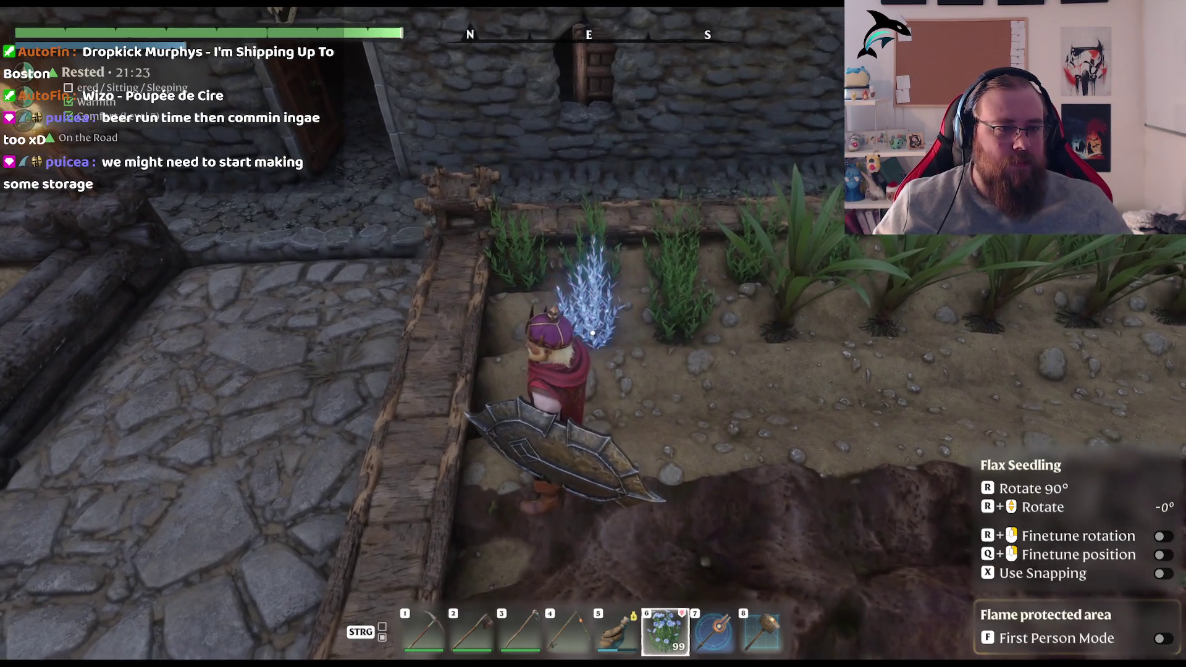
click(592, 333)
key(a)
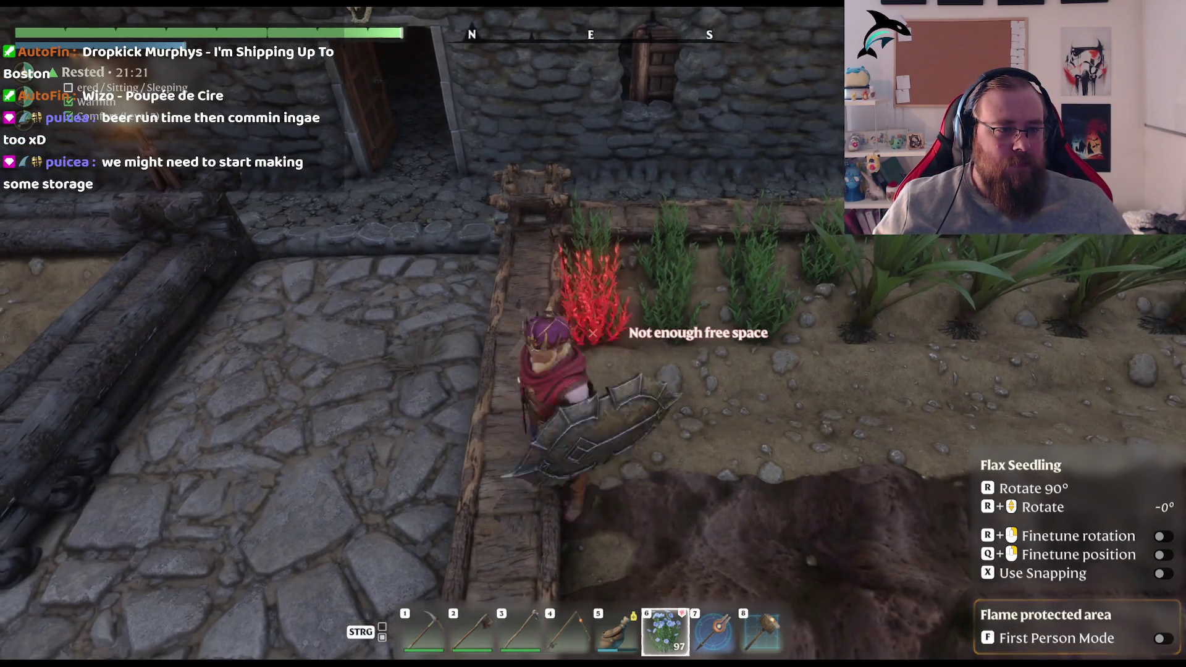
key(a)
click(592, 334)
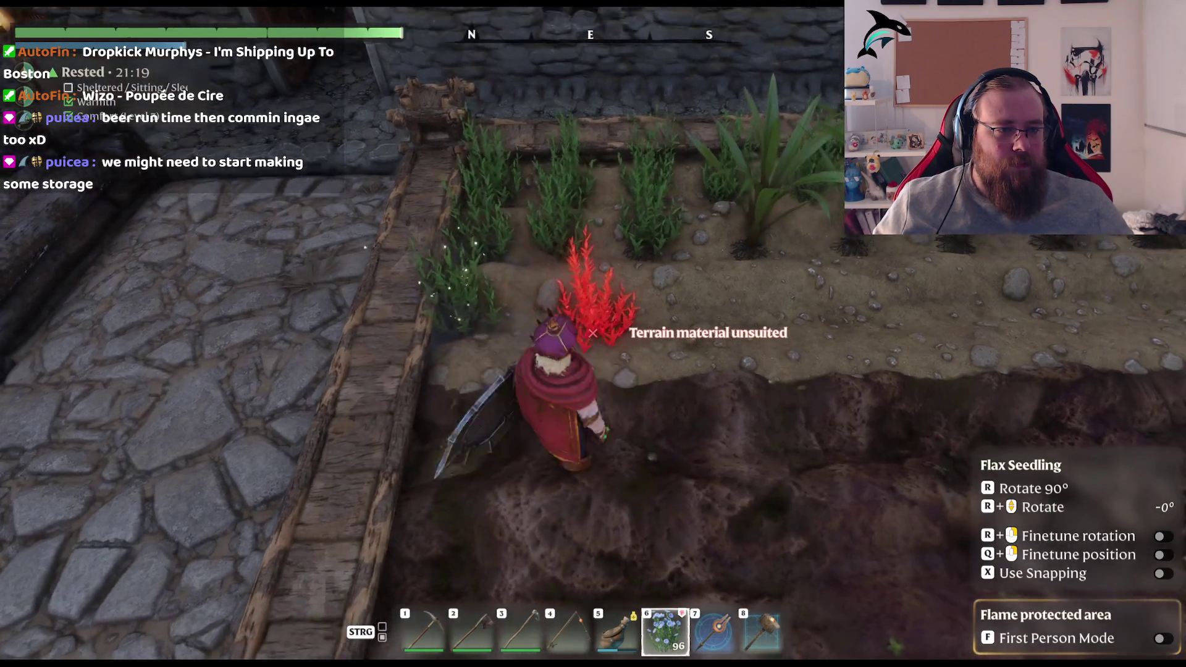
Step: Plant four more flax seedlings further along the planter bed
key(a)
key(d)
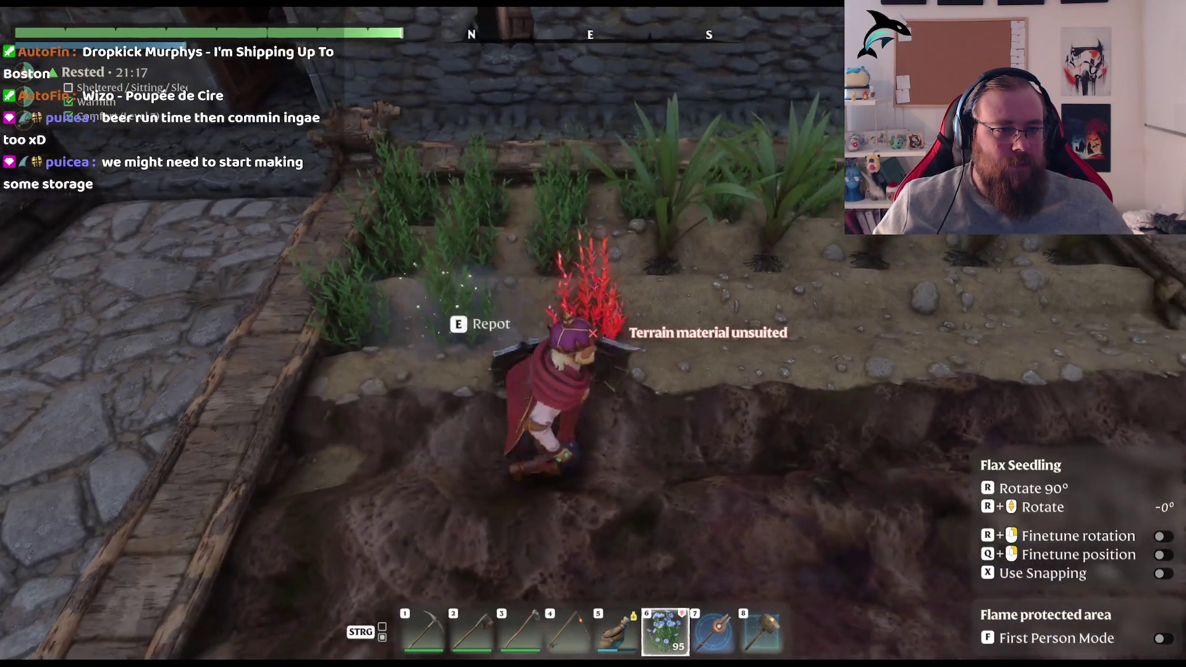
key(s)
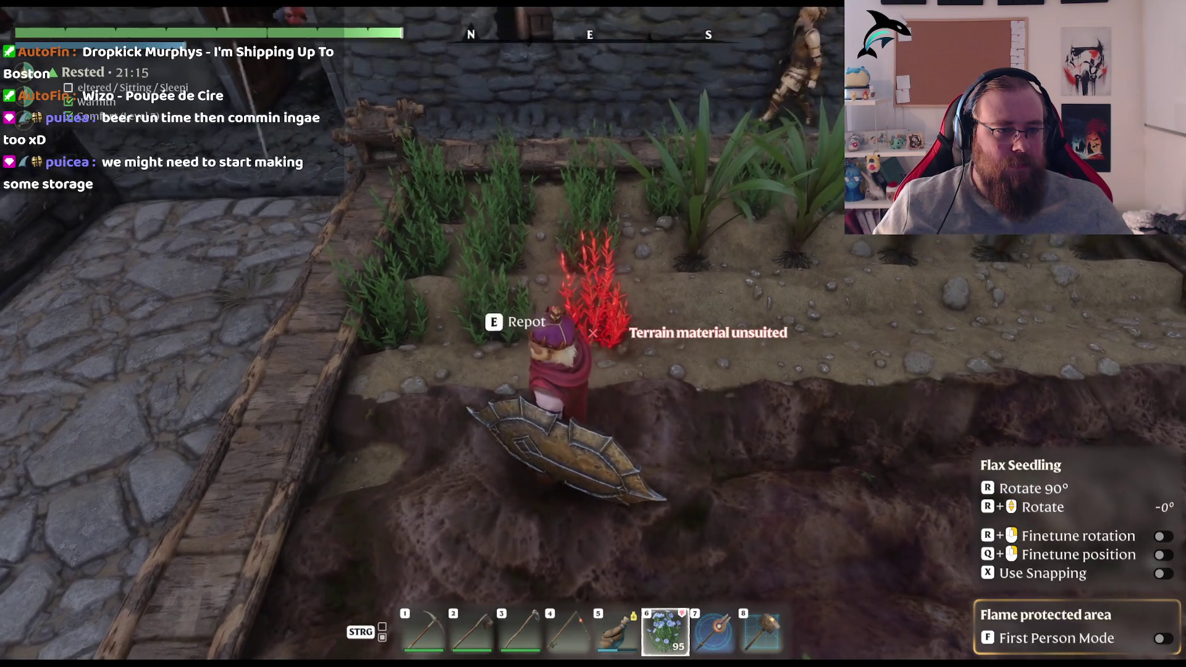
click(592, 332)
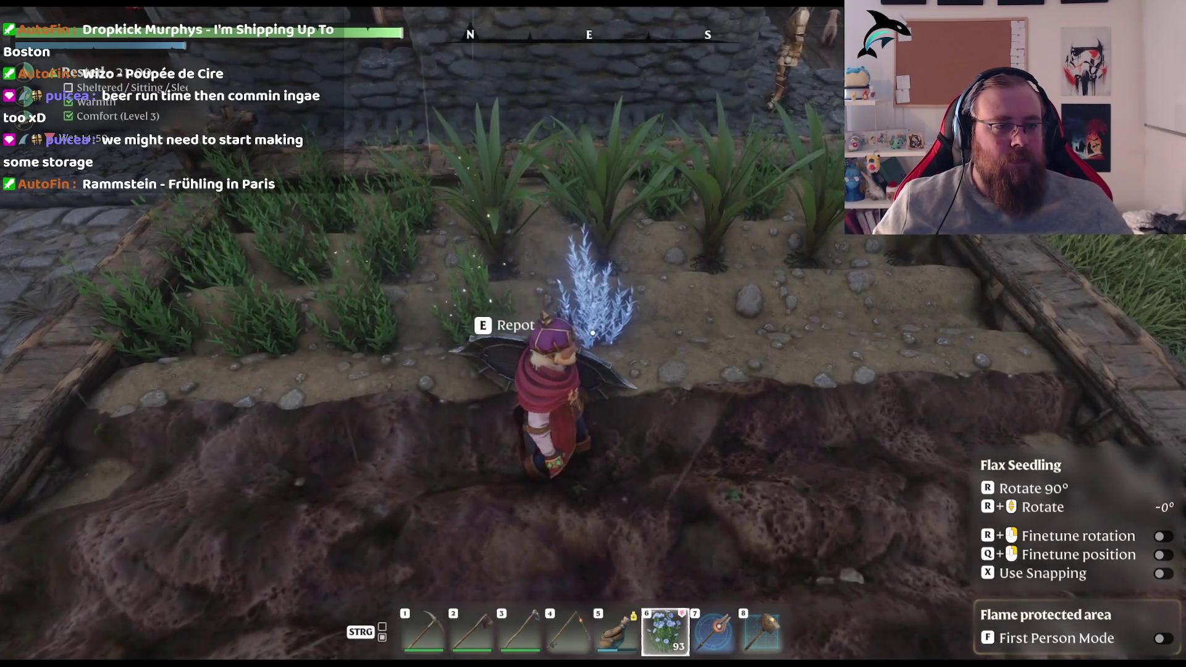
click(592, 332)
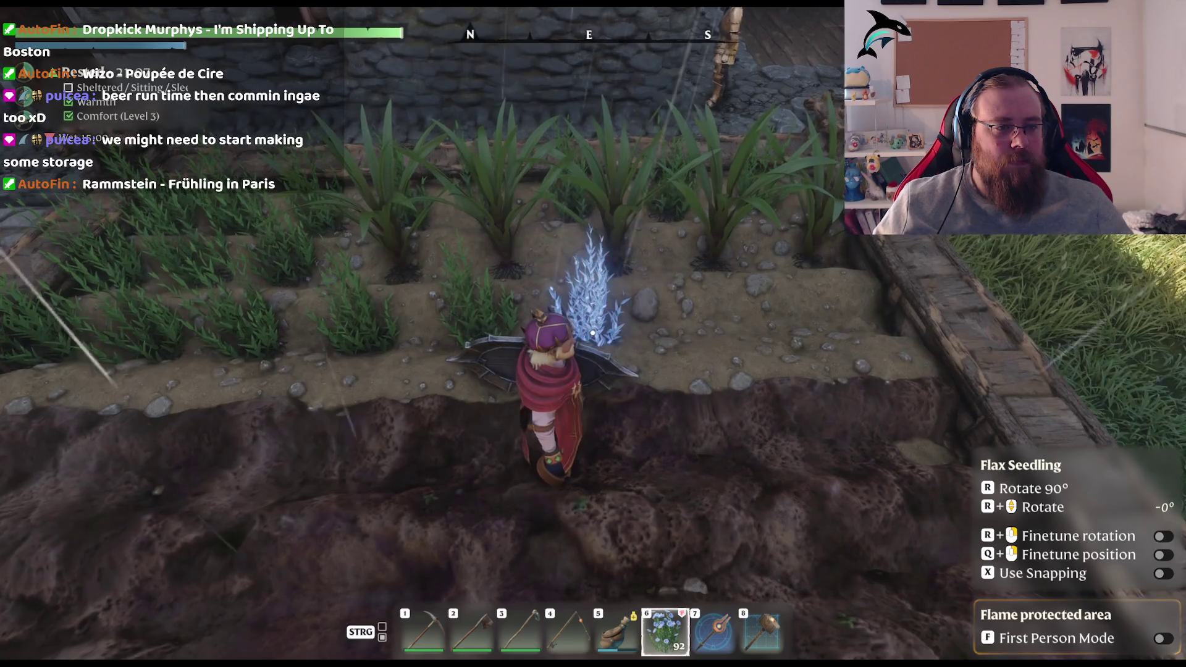
click(592, 333)
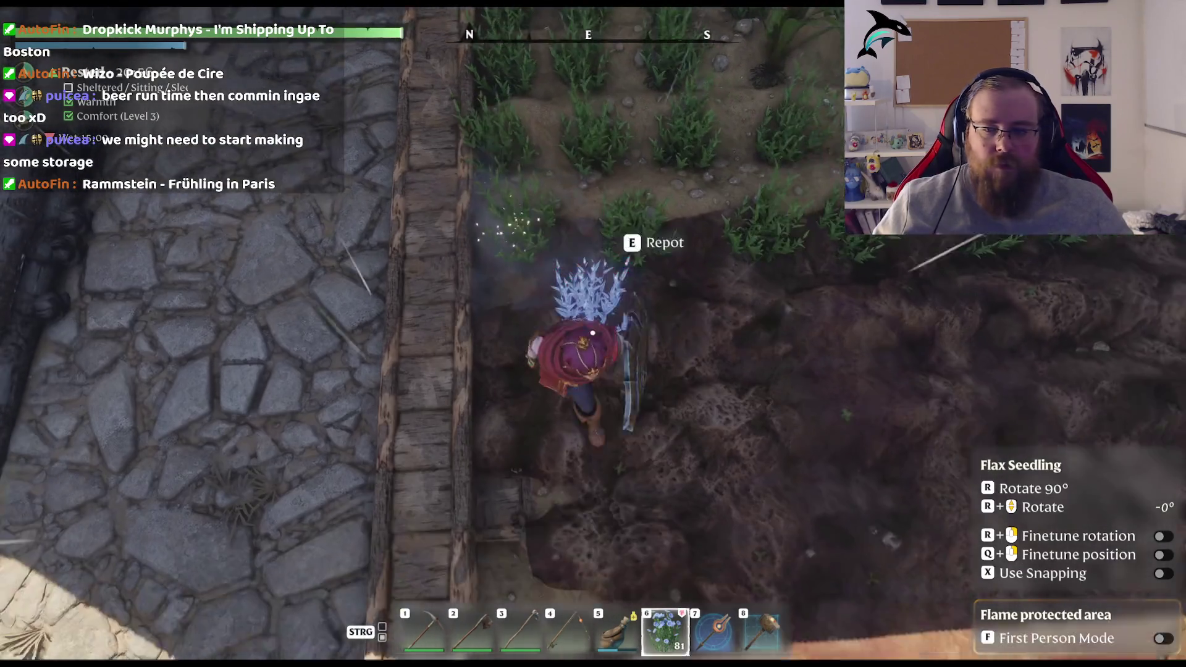
click(592, 333)
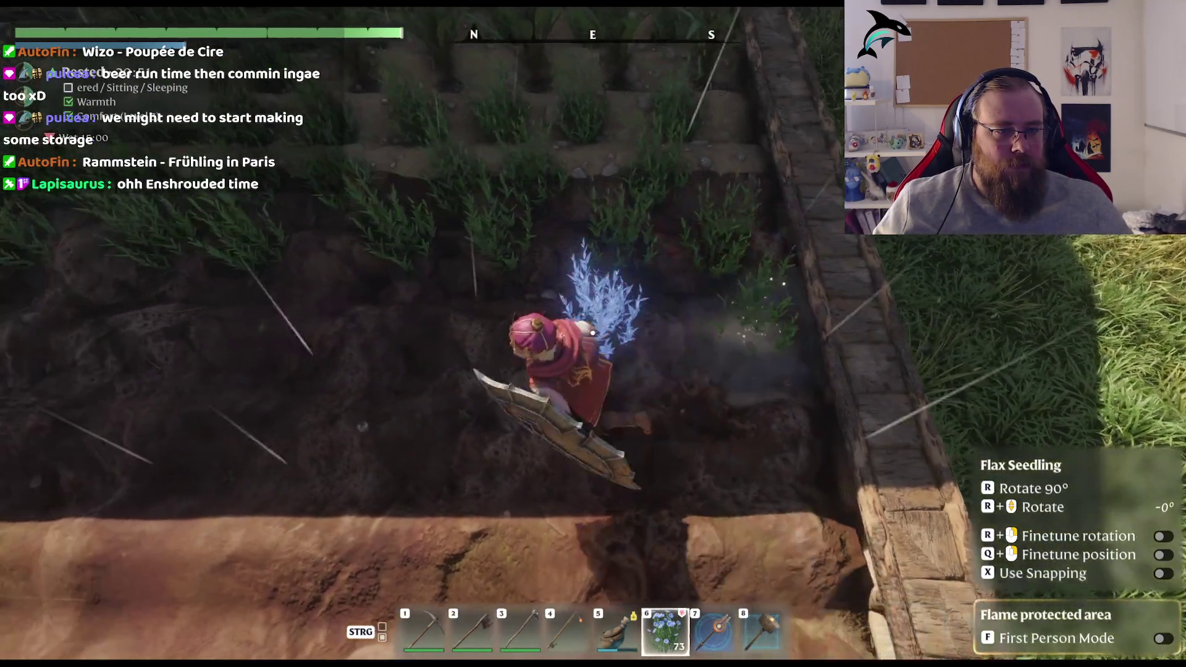
Step: Move to the far bed beside the trough and plant flax seedlings along it
key(s)
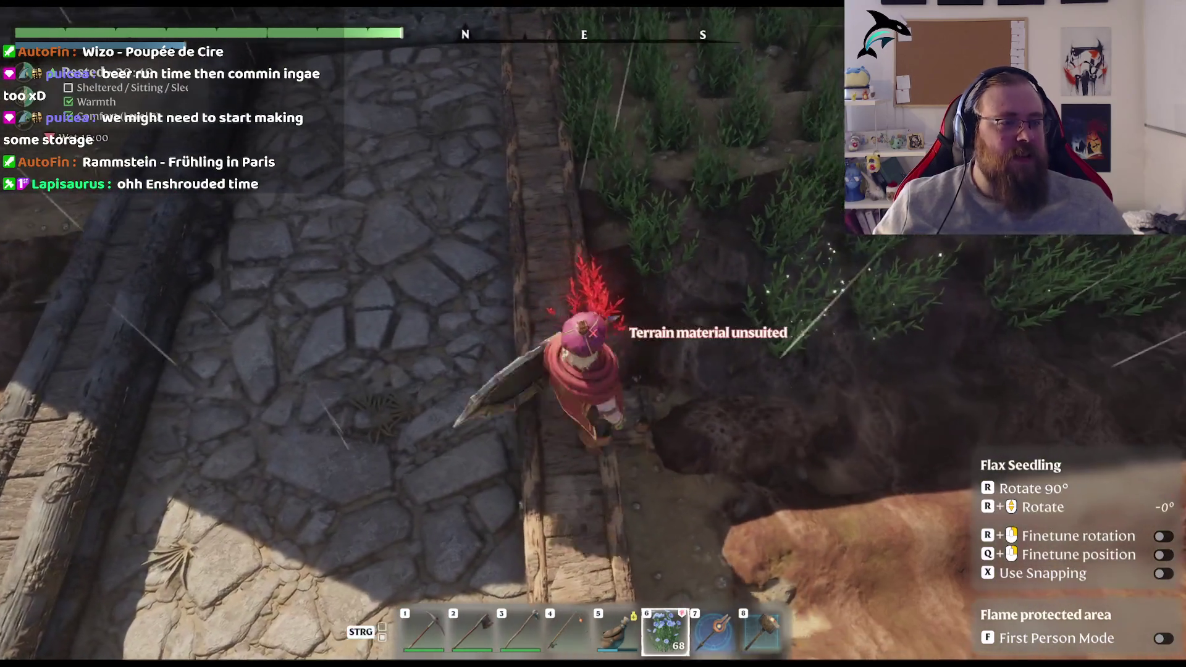
key(d)
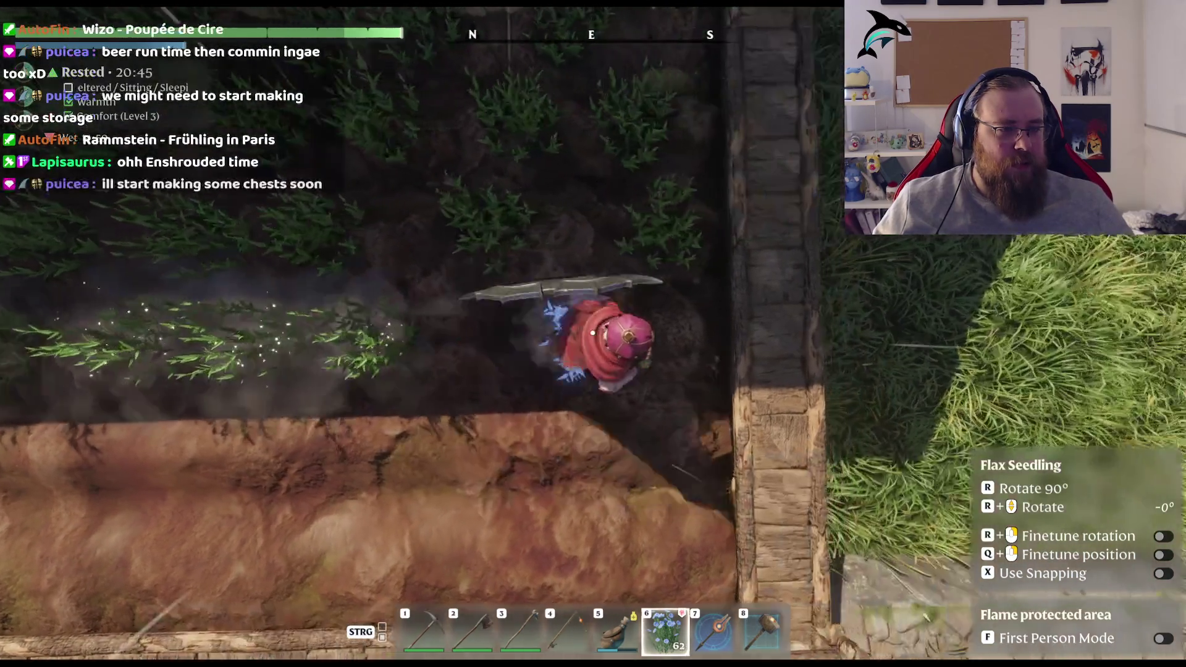
key(w)
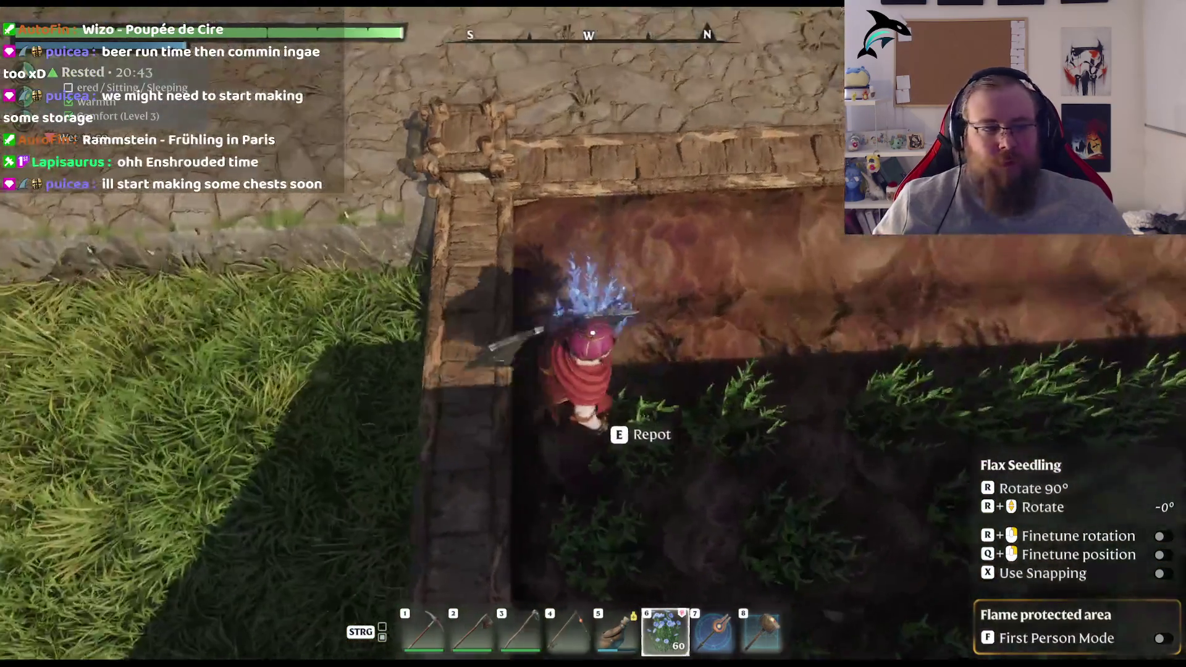
key(s)
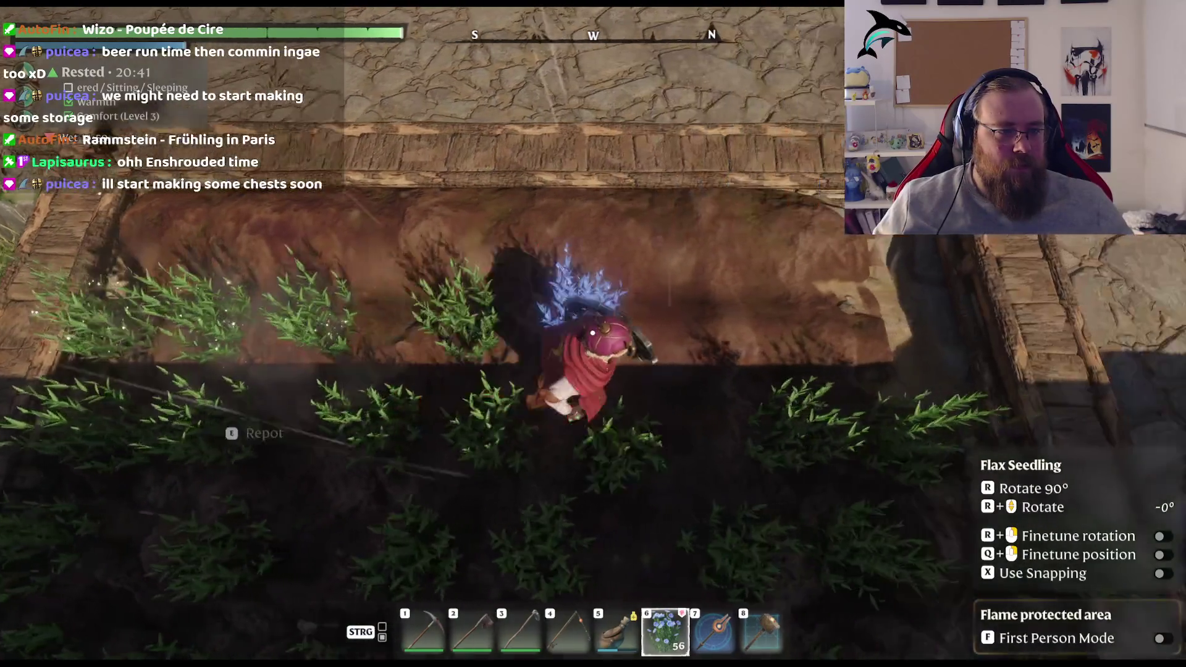
click(592, 333)
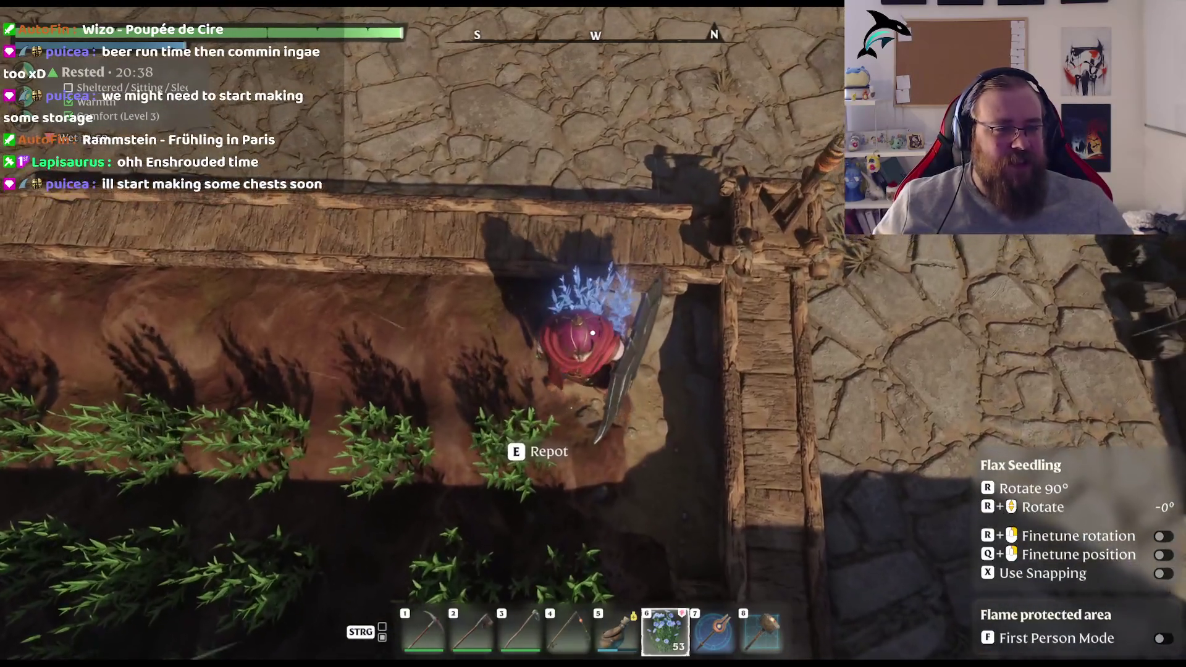
click(593, 333)
click(592, 333)
key(a)
click(593, 333)
click(593, 333)
click(593, 333)
click(592, 333)
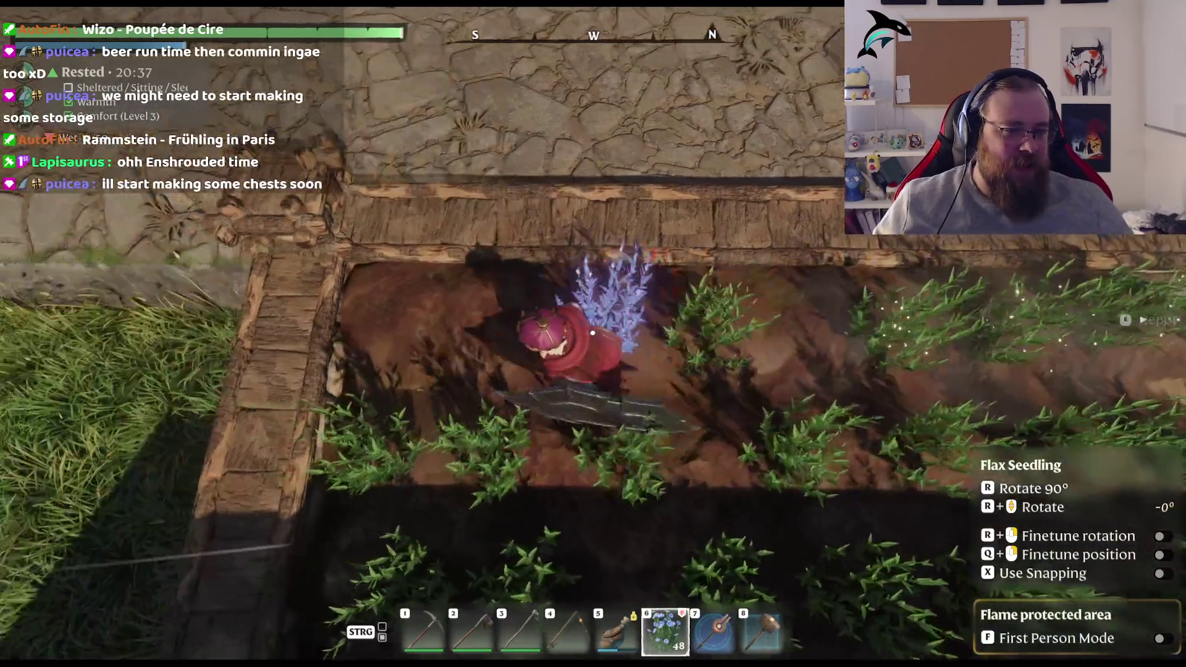
click(592, 334)
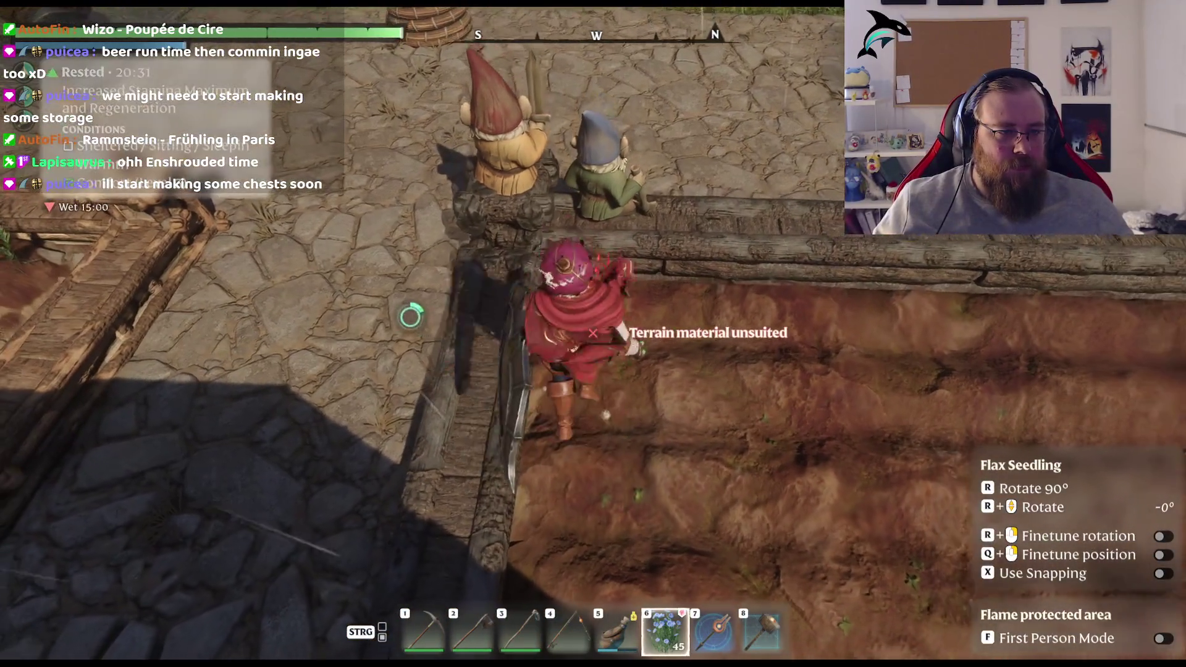
Step: Plant the last flax seedlings in the bare rows toward the wall
key(s)
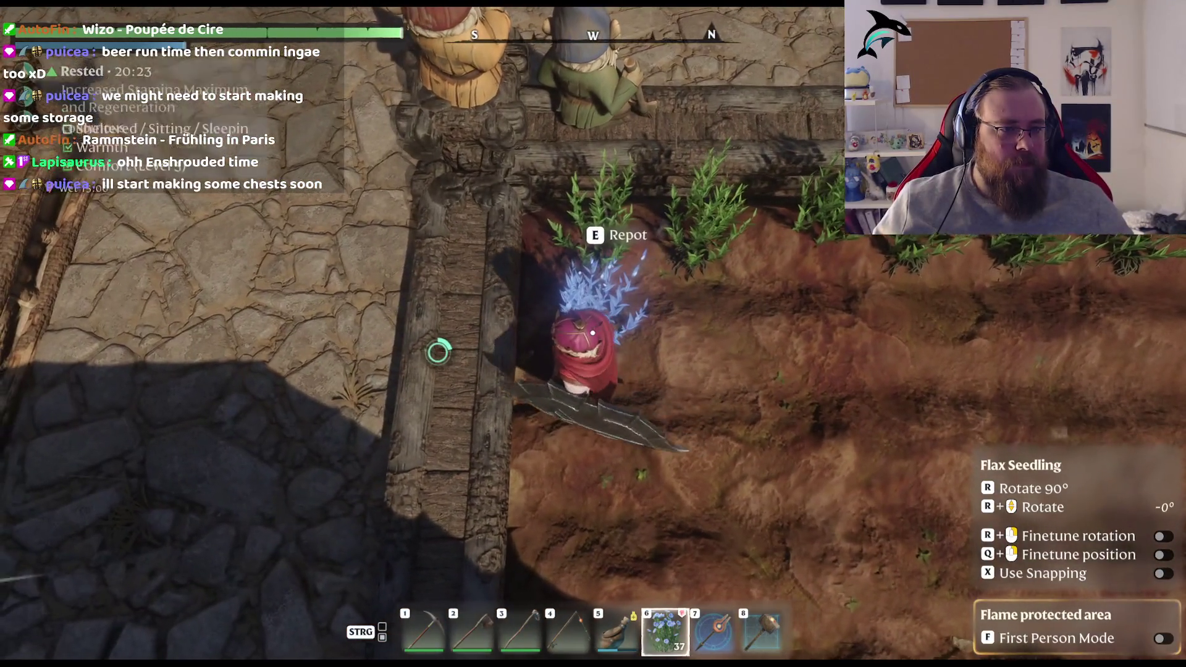
click(593, 334)
click(593, 333)
key(d)
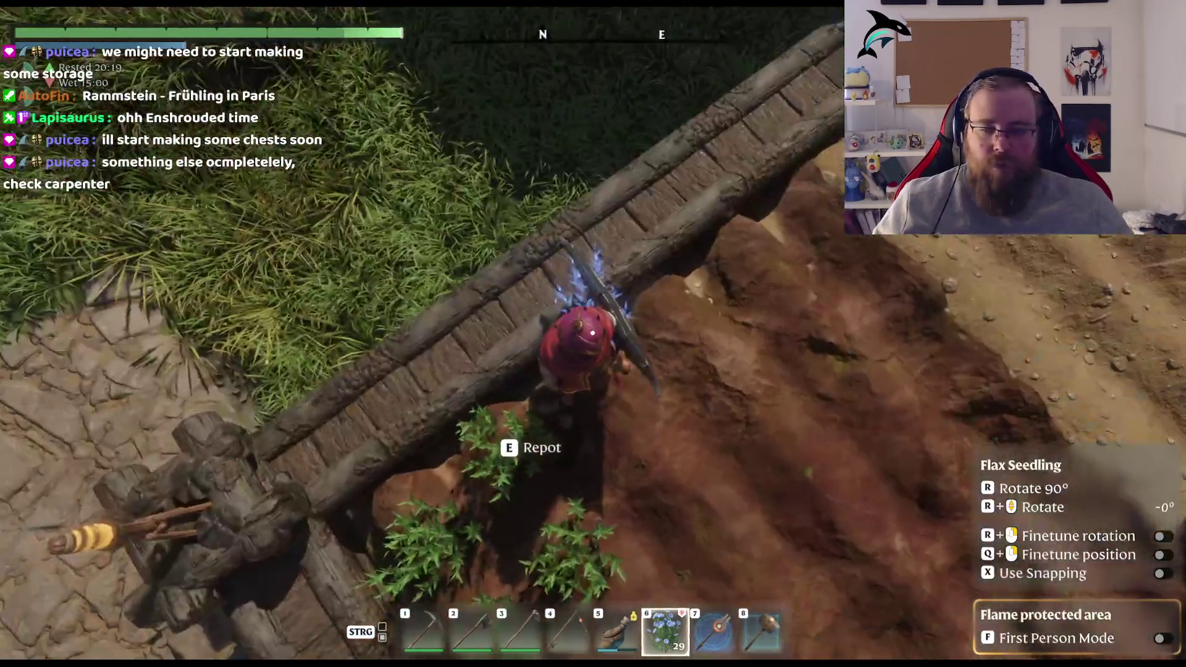
key(s)
key(d)
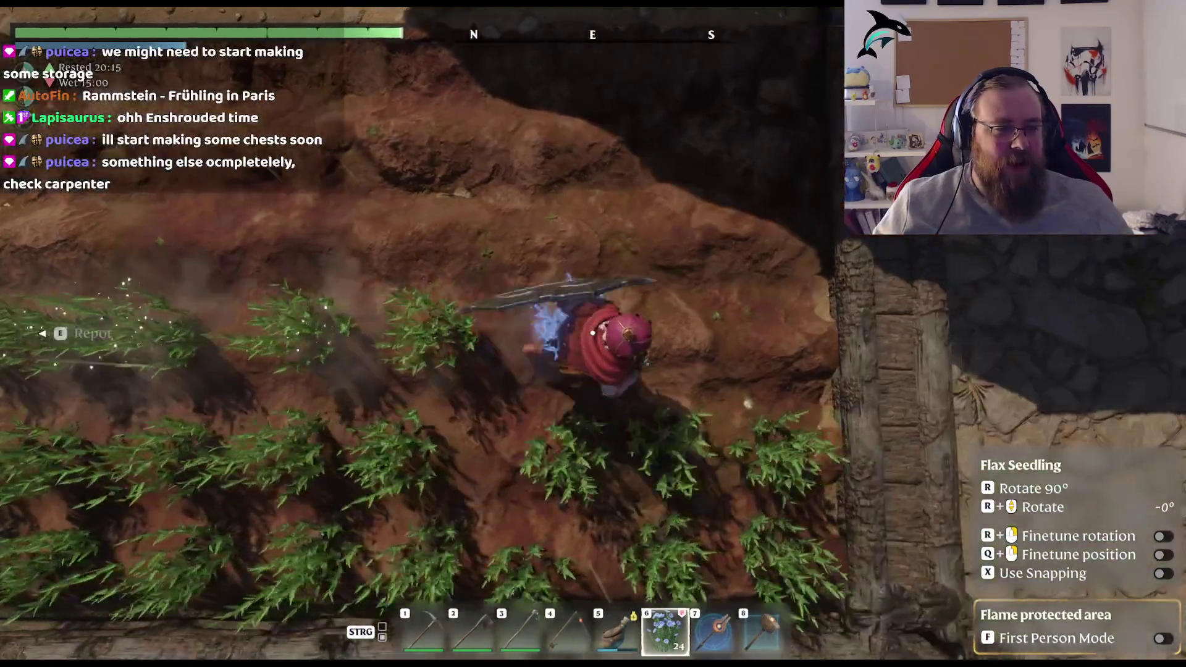
click(593, 334)
click(593, 334)
key(d)
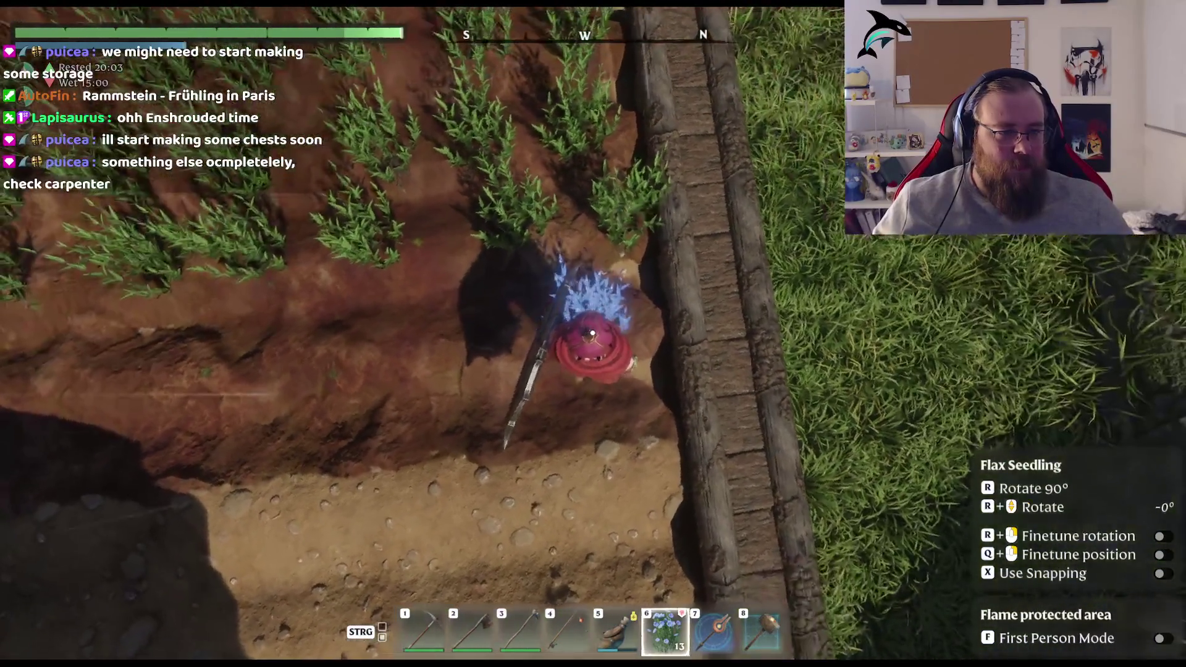
click(592, 334)
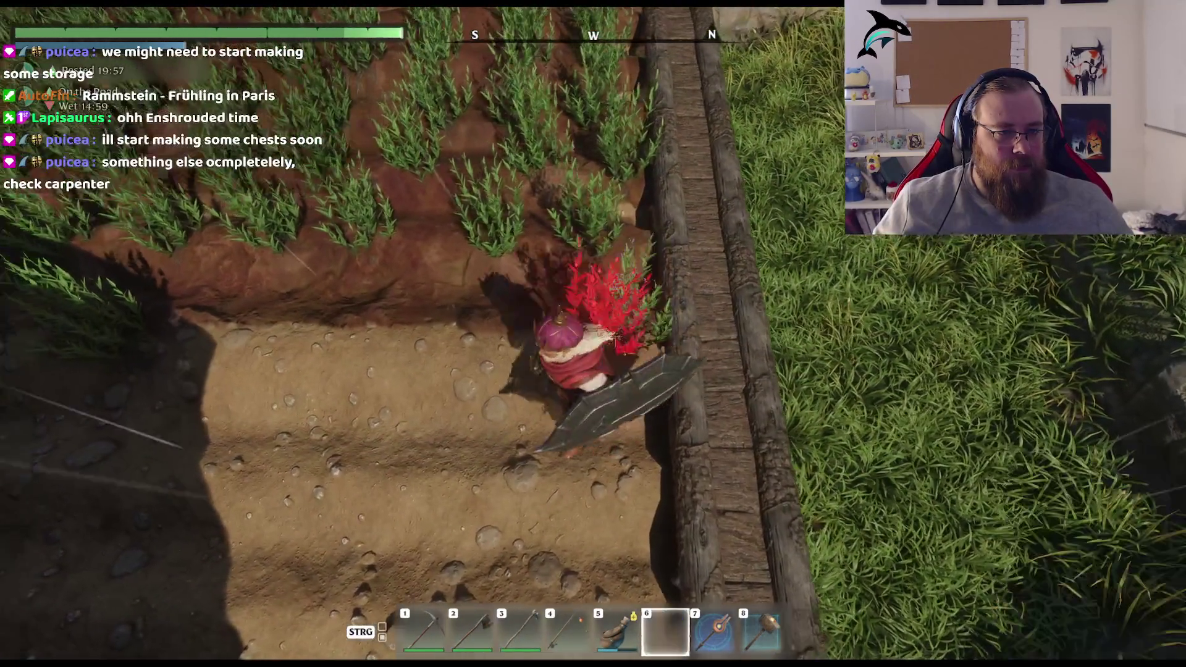
Step: Move the 100-stack of flax seedlings from the backpack onto action-bar slot 6
key(w)
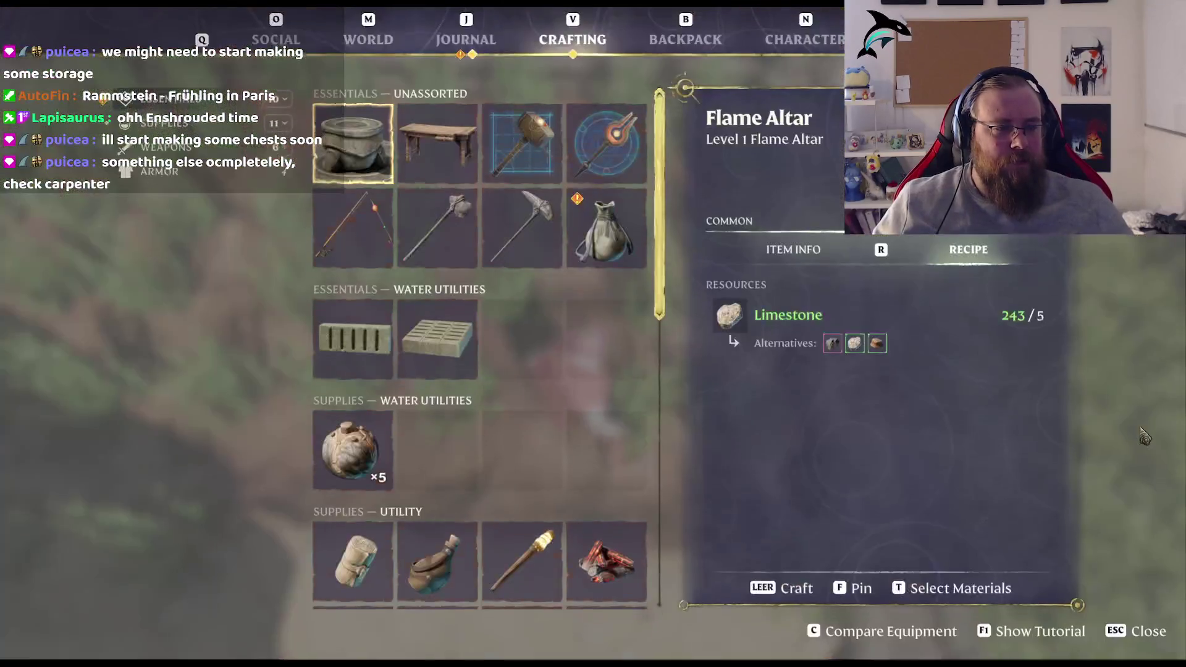
key(Escape)
key(b)
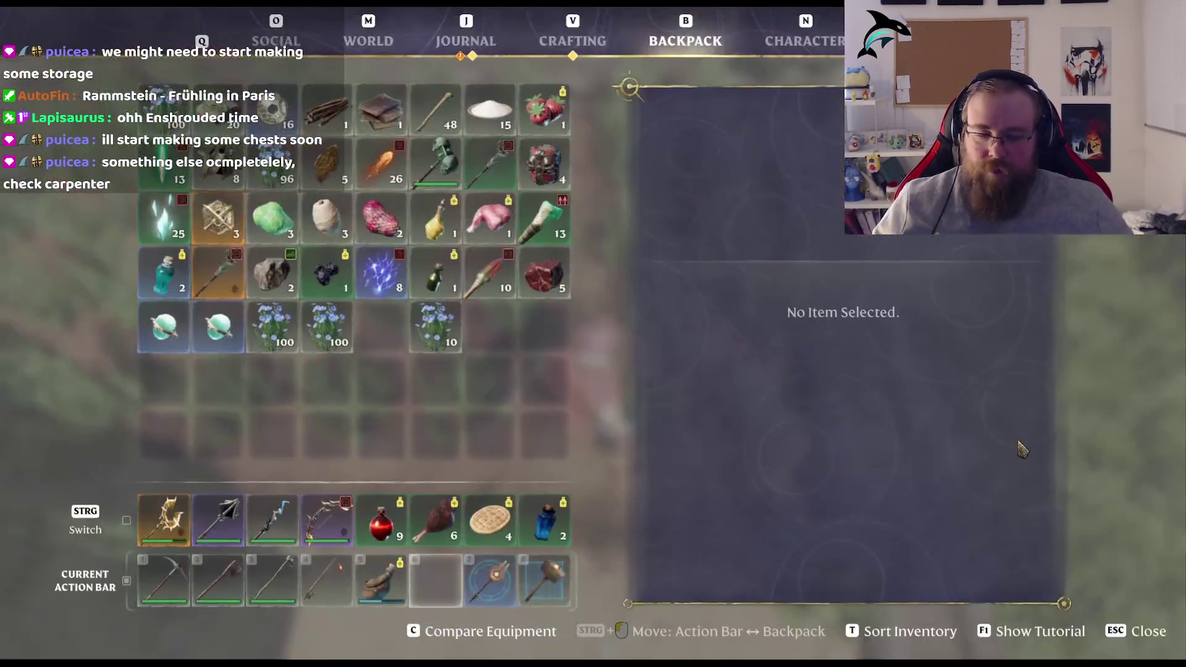
click(351, 343)
click(432, 581)
key(Escape)
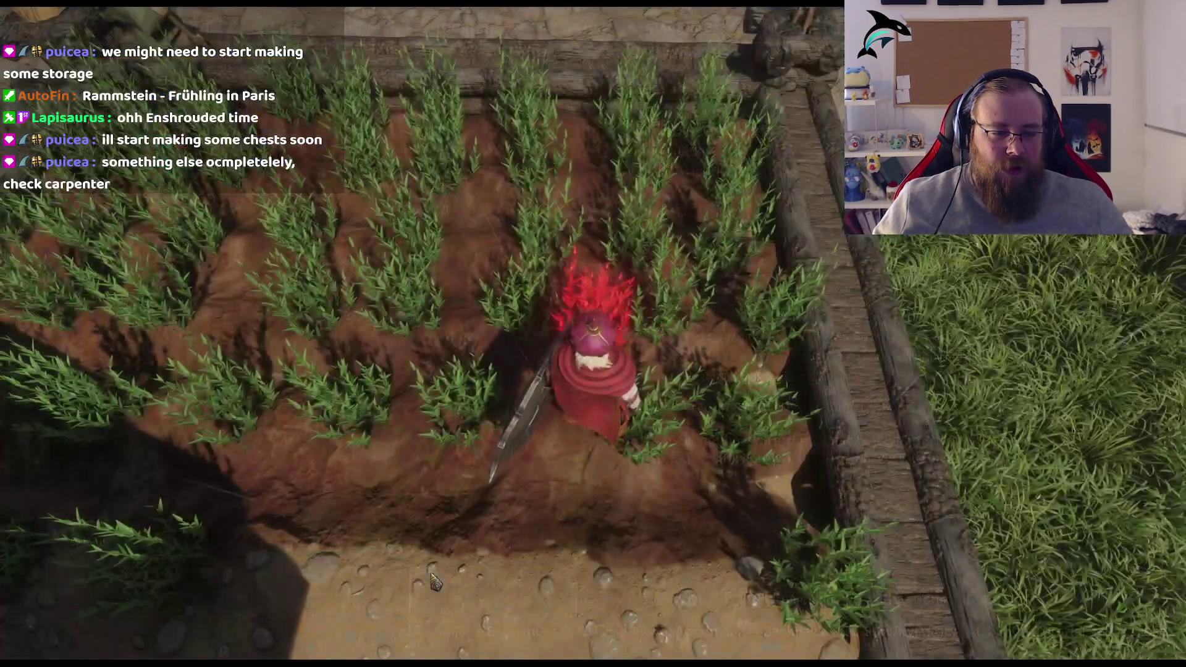
Step: Plant flax seedlings along the wooden wall and in the bare soil patch
key(d)
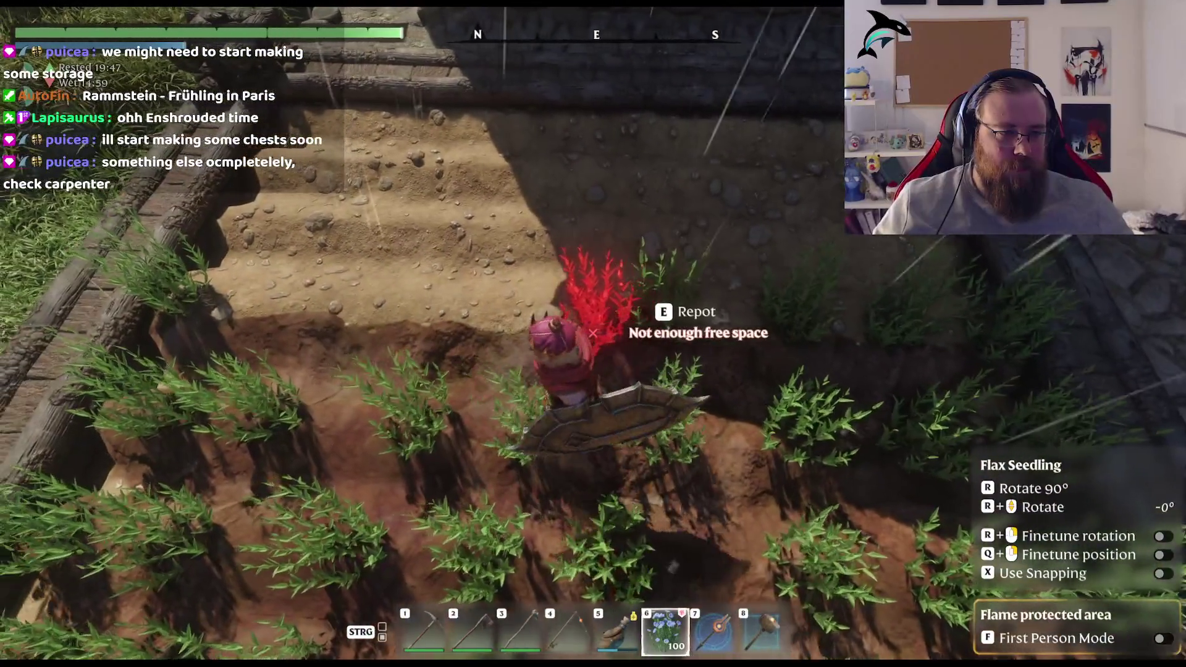
click(593, 333)
click(593, 334)
click(593, 333)
key(w)
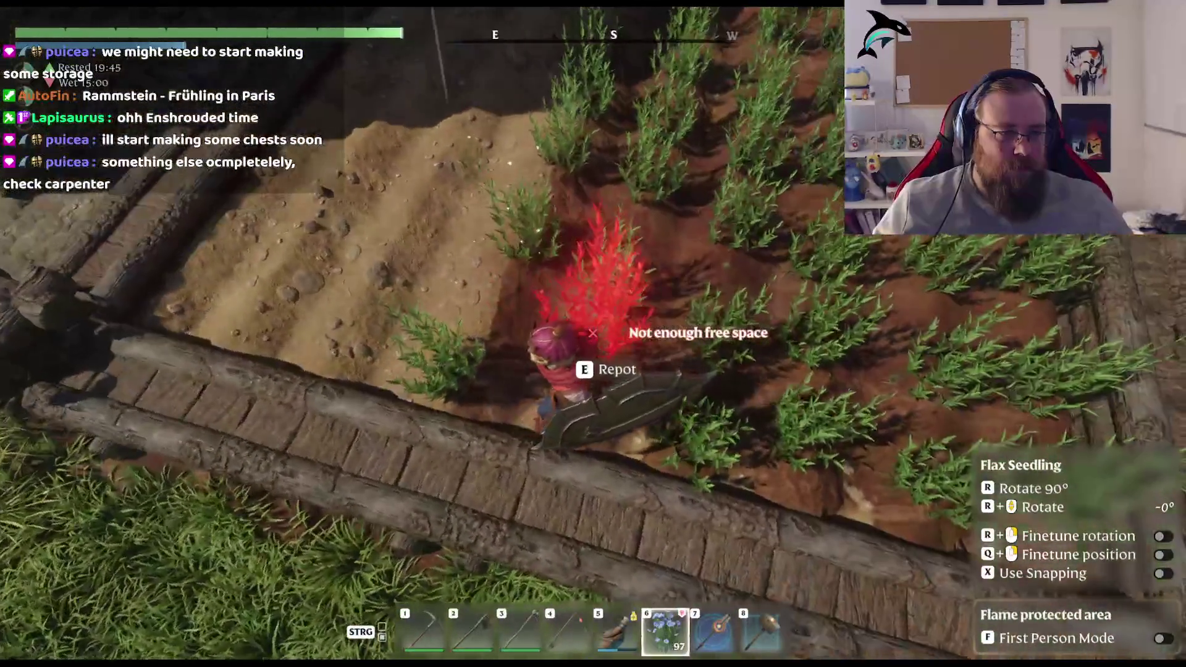
key(w)
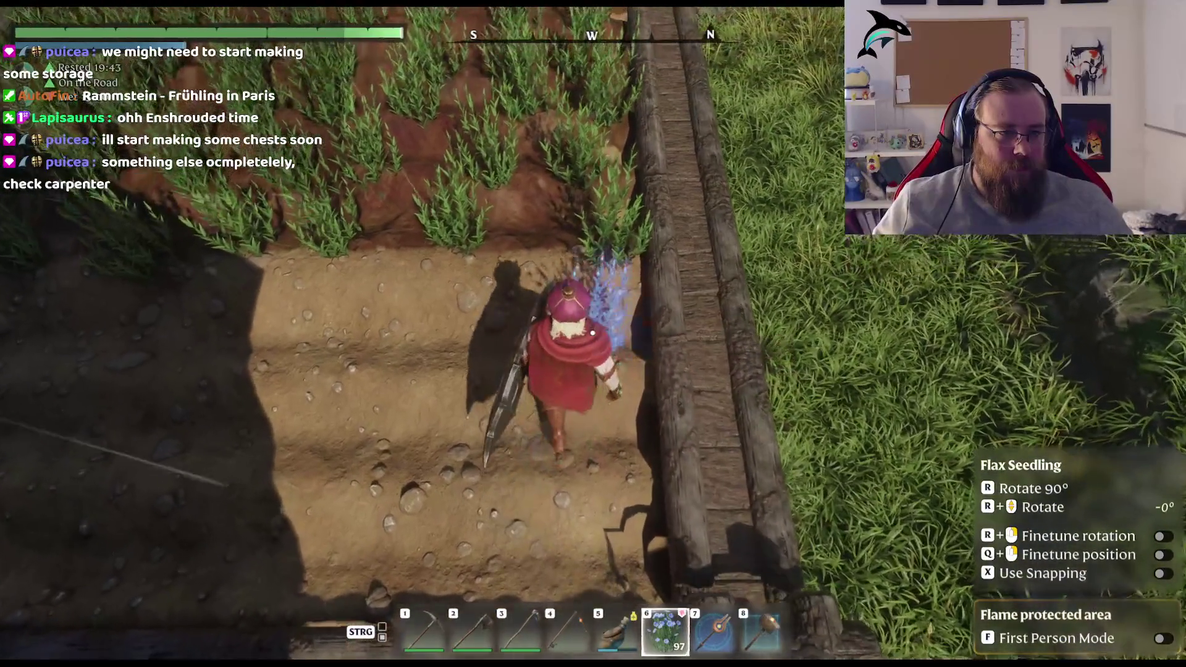
key(d)
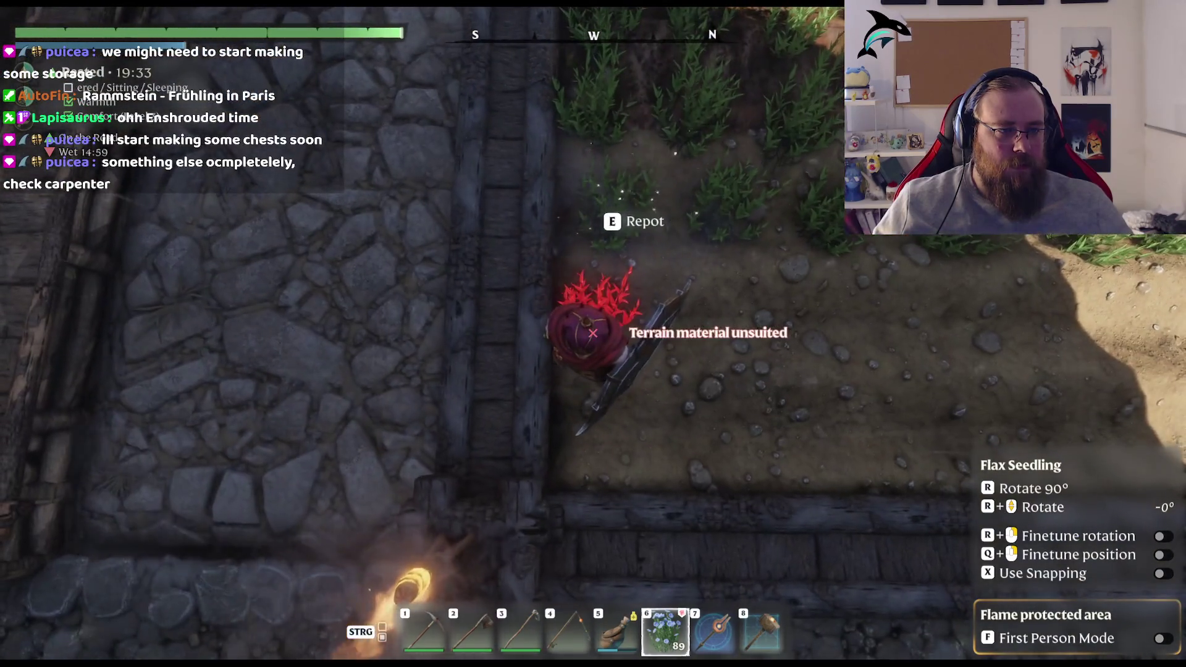
key(d)
click(593, 333)
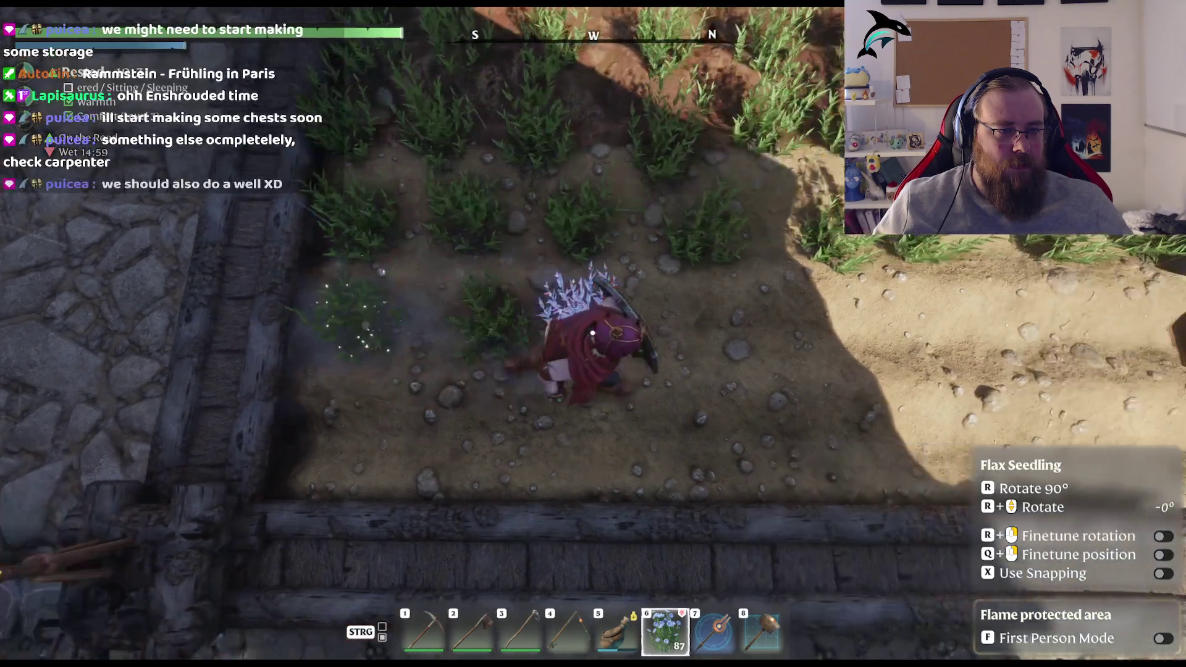
Step: Fill the gaps in the flax field near the path with seedlings
key(s)
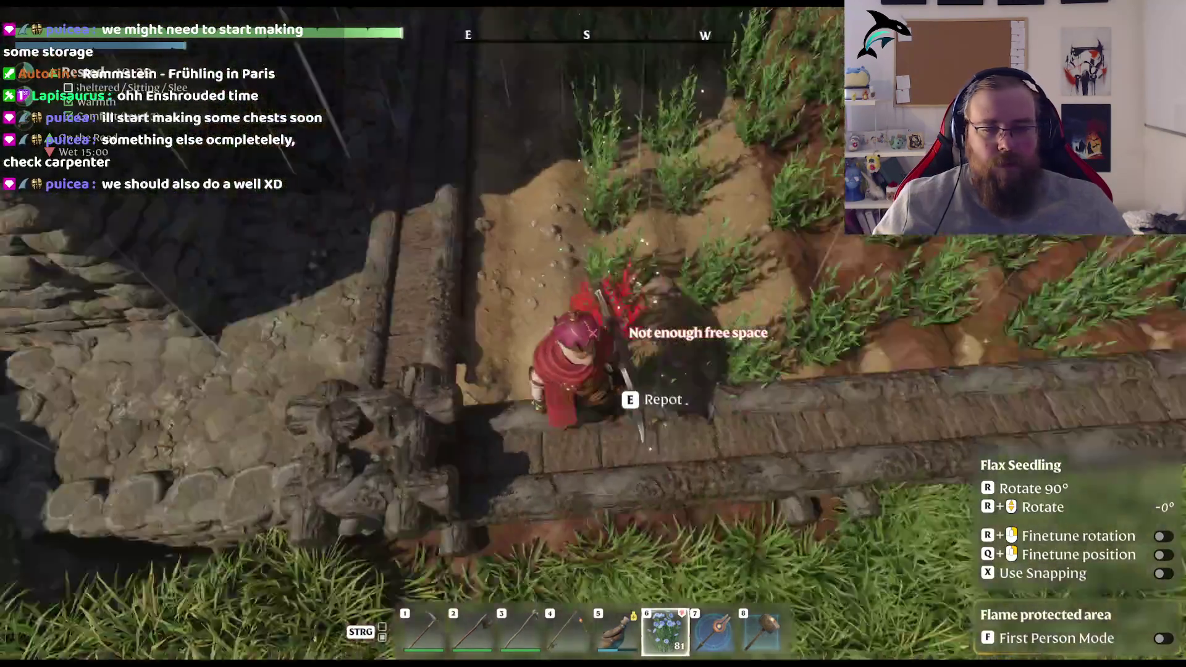
key(a)
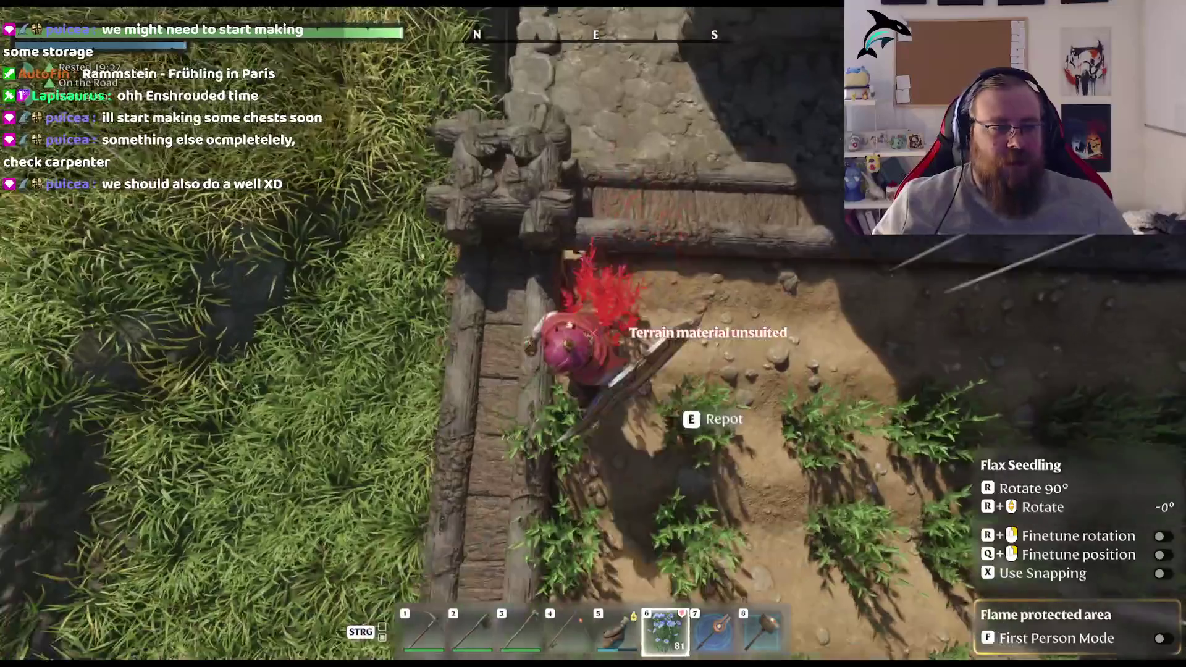
click(593, 333)
click(594, 333)
key(d)
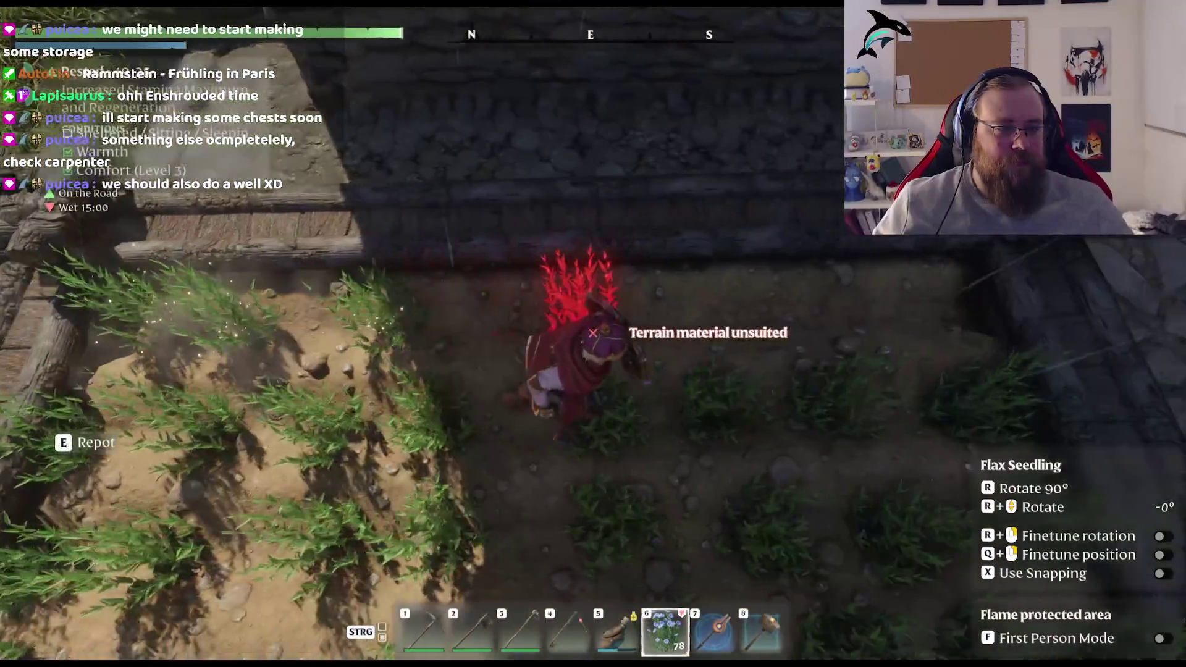
click(593, 334)
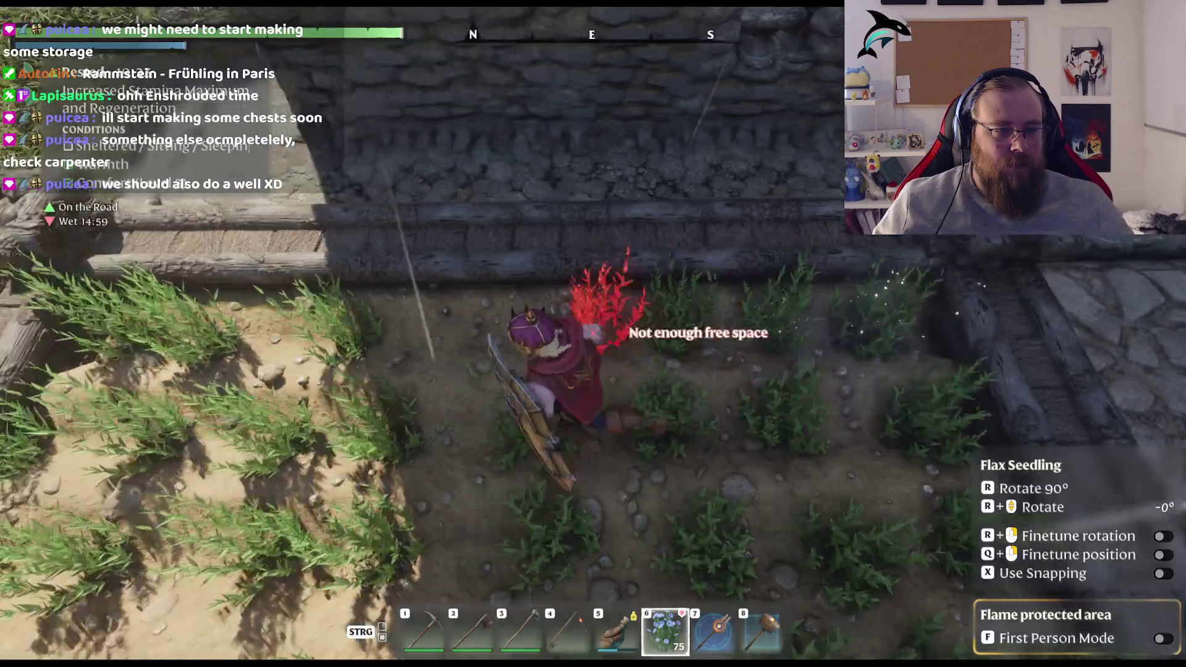
click(593, 334)
key(w)
click(593, 334)
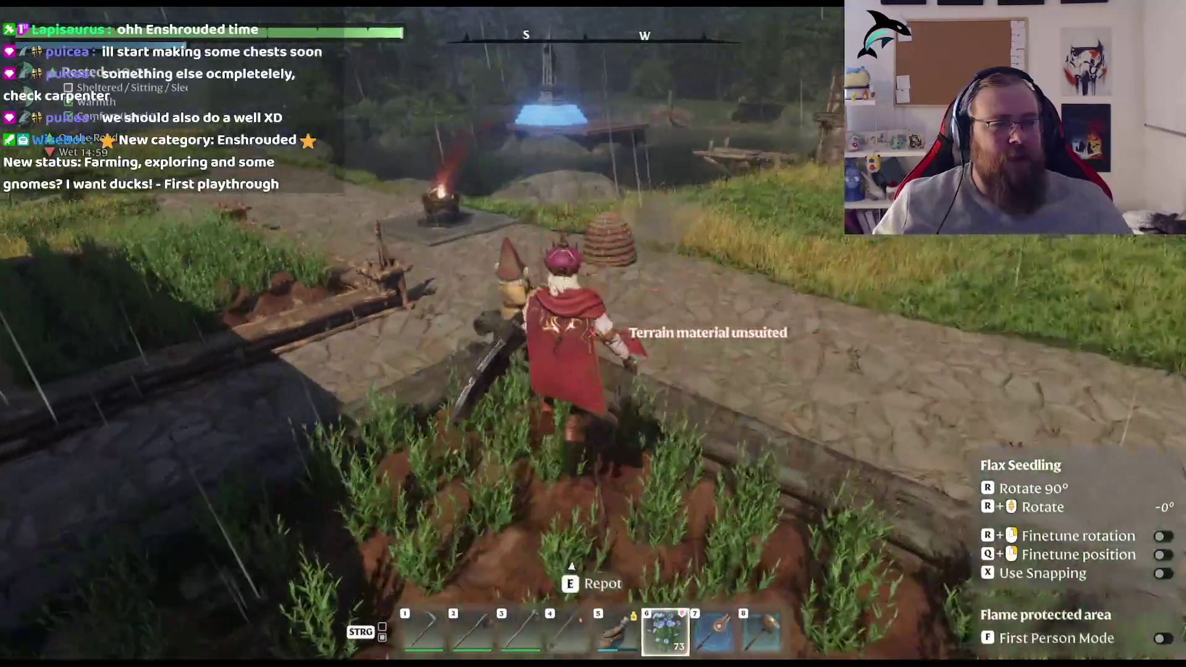
Step: Follow the wooden farm border to the field corner and plant a seedling there
key(w)
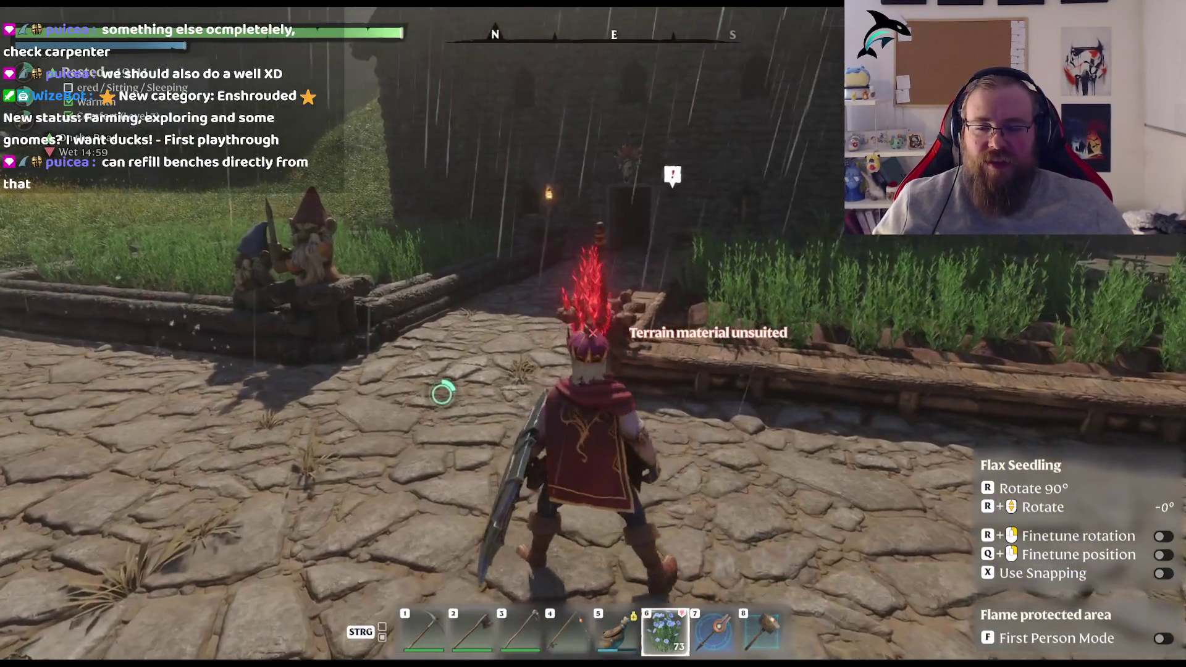
key(w)
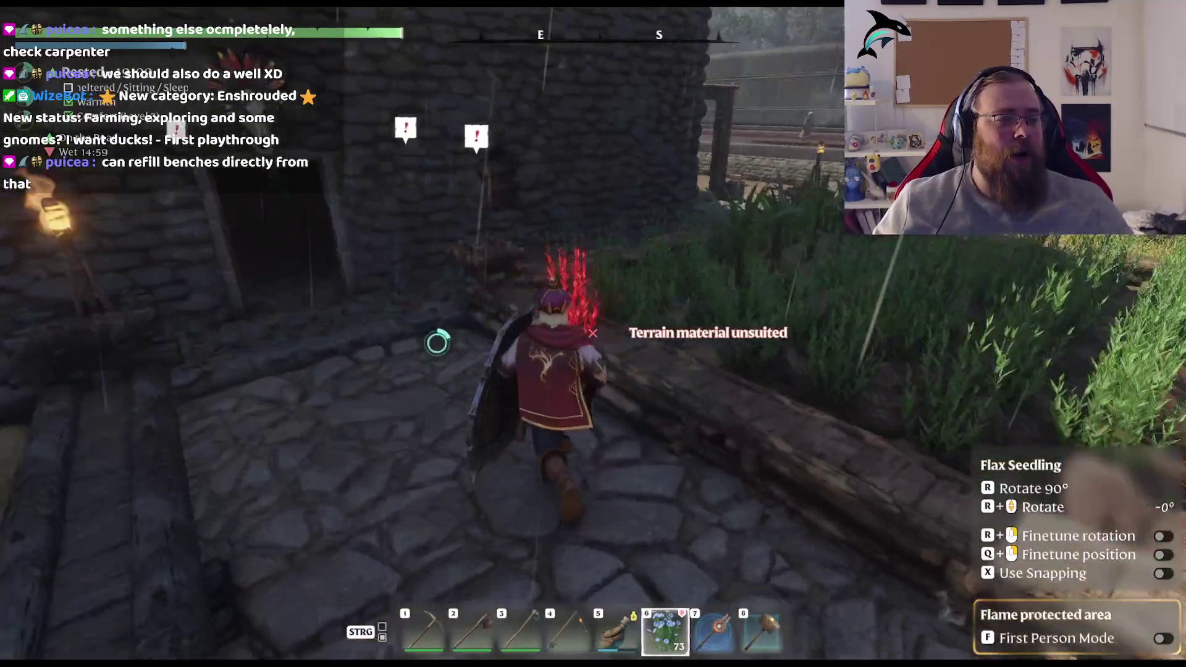
key(w)
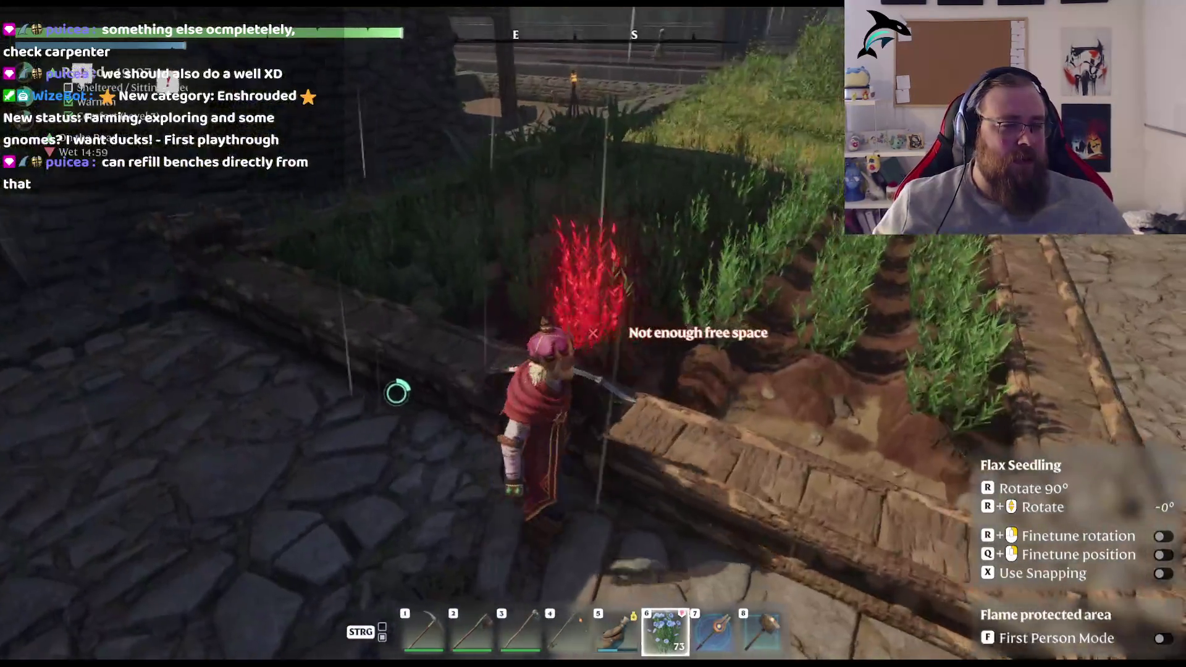
key(w)
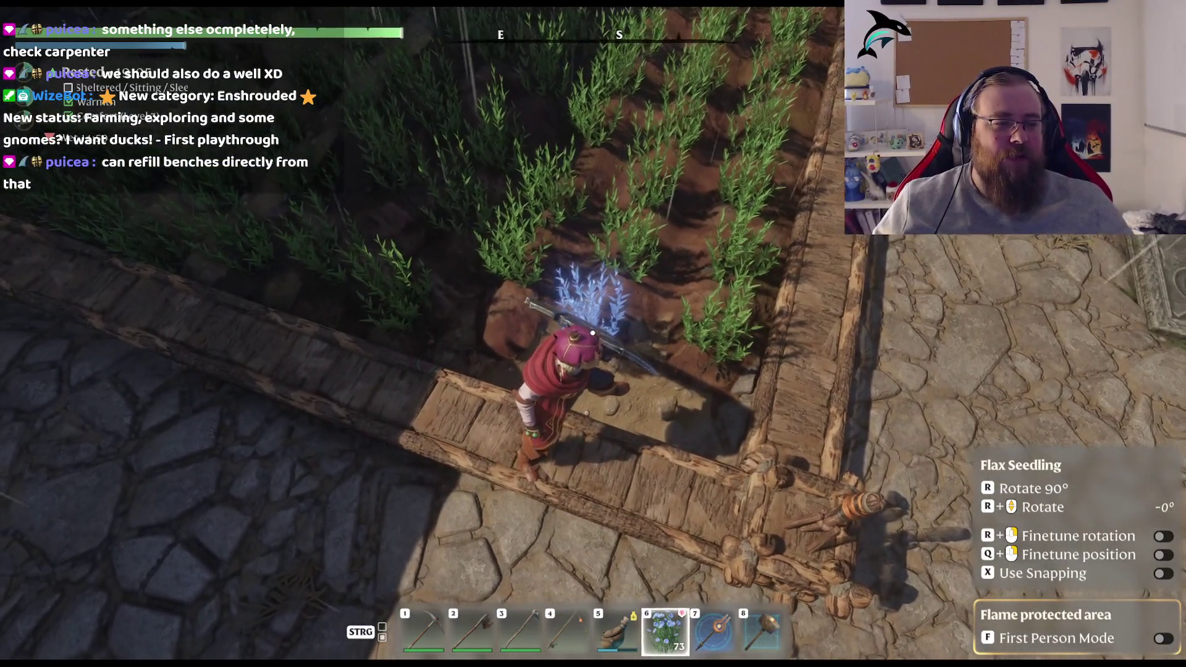
click(592, 333)
Step: Walk into the stone building and store the flax stack in the chest beside the planter
key(w)
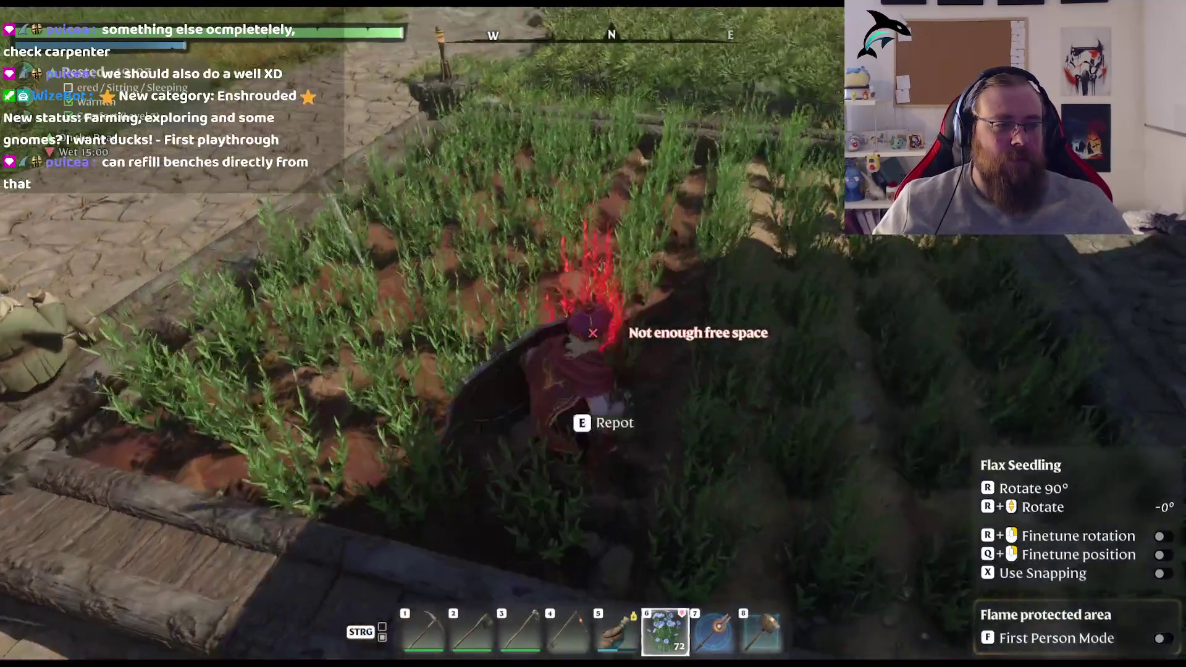
key(w)
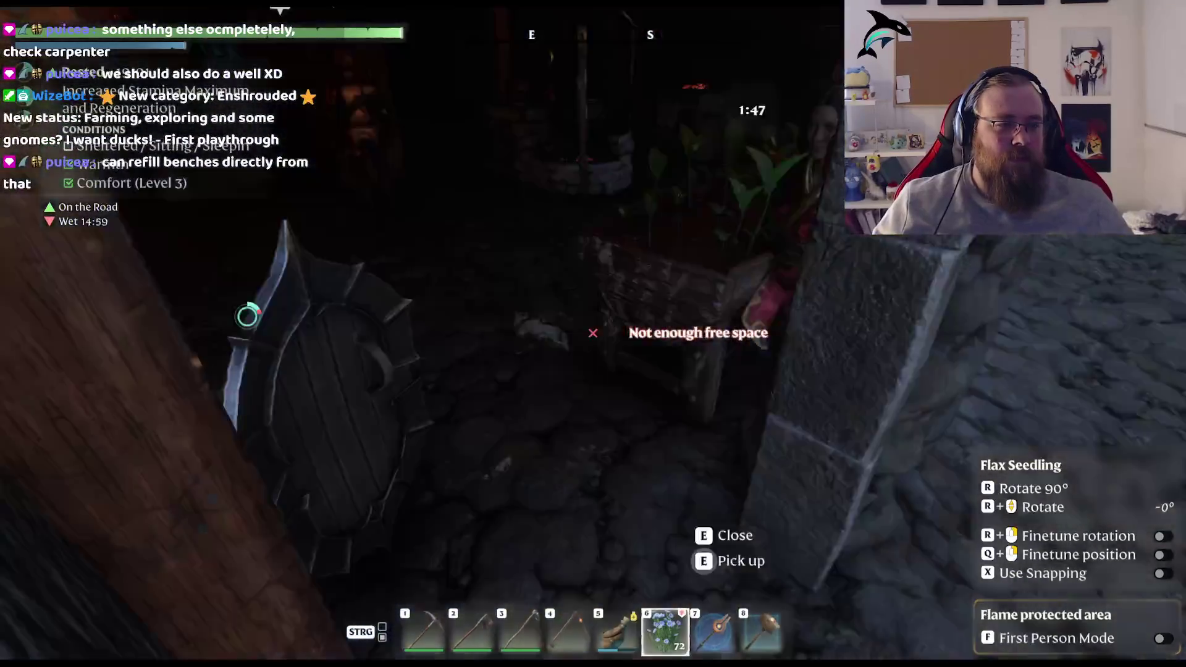
key(w)
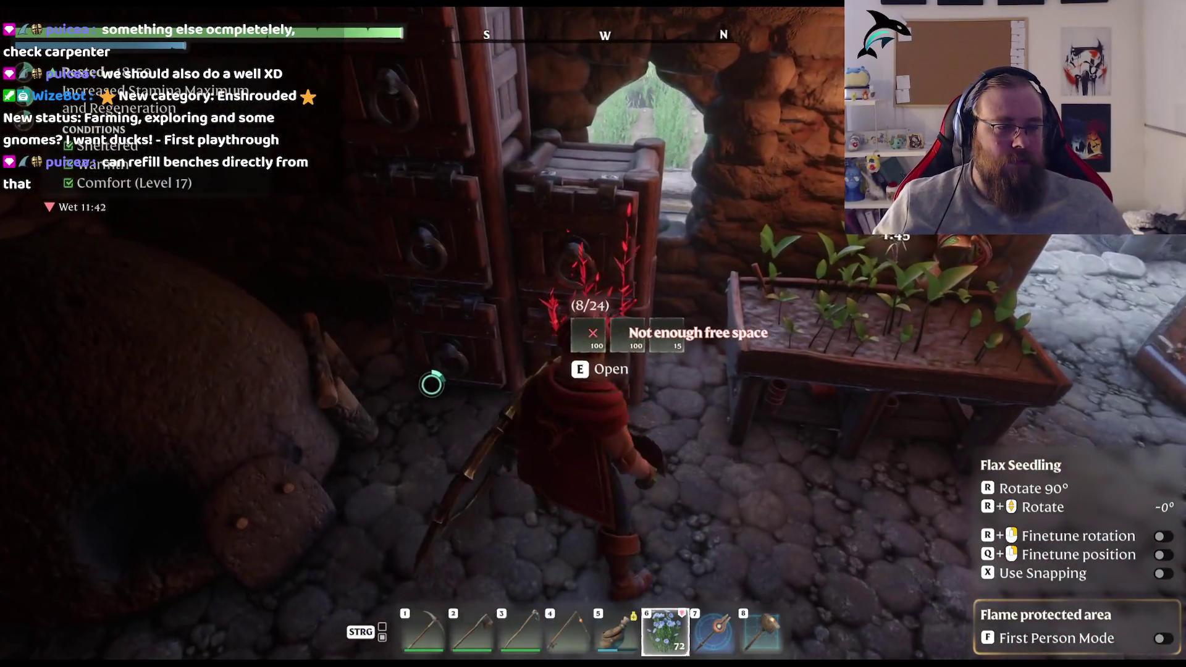
key(e)
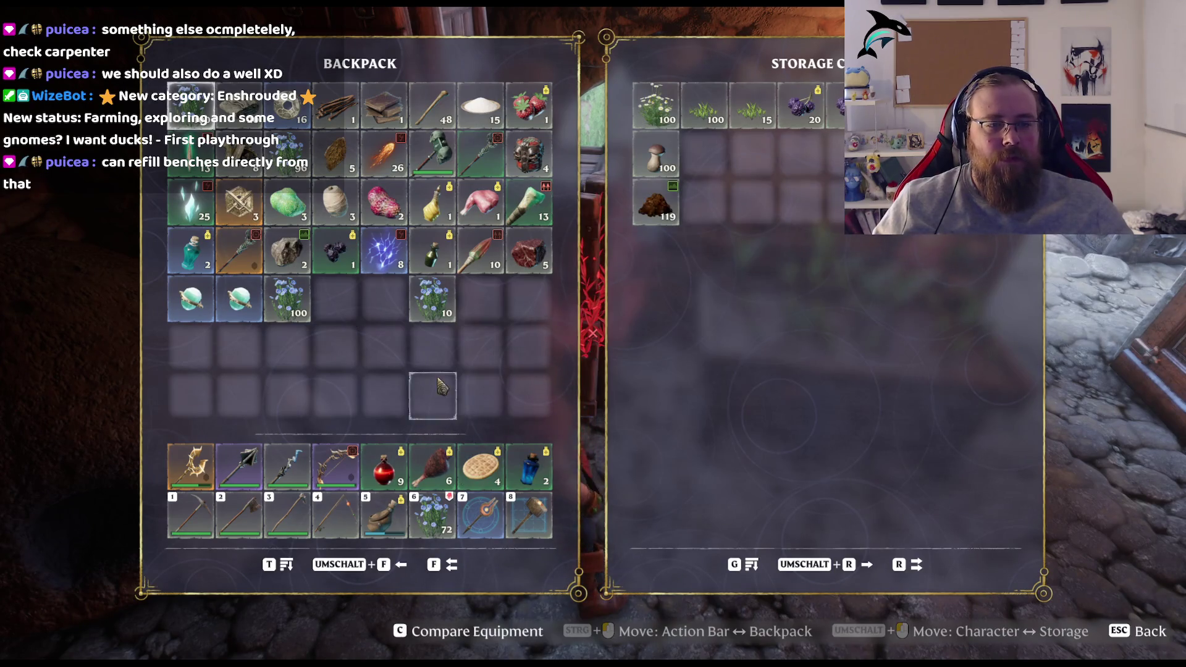
shift+click(287, 299)
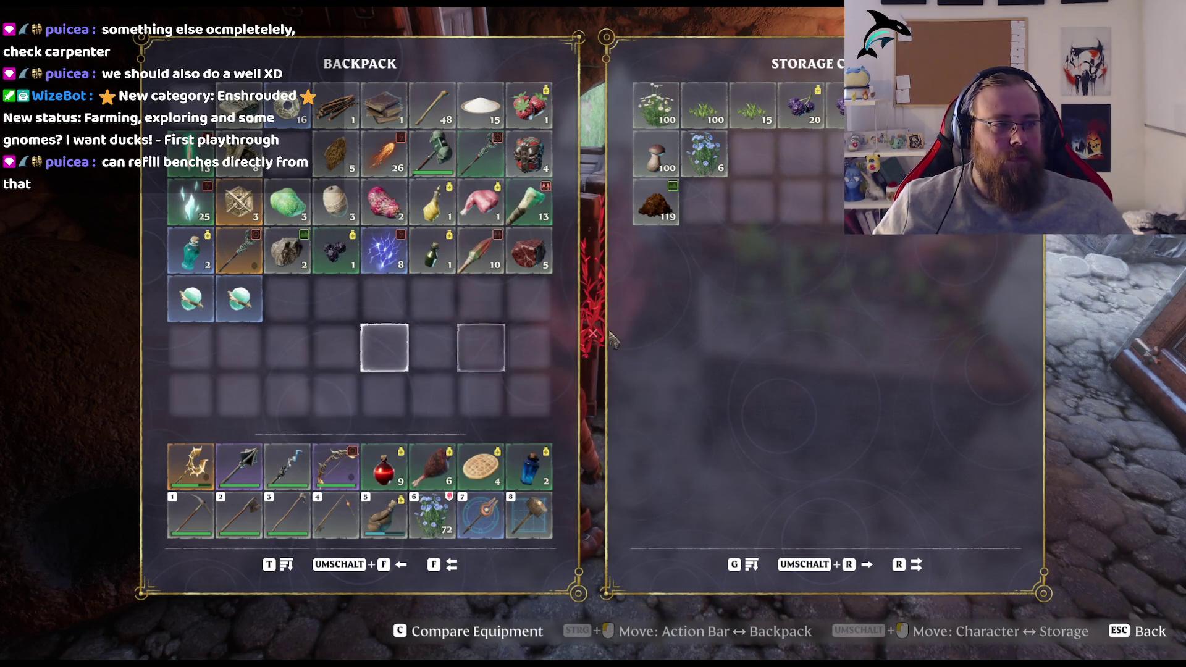
key(Escape)
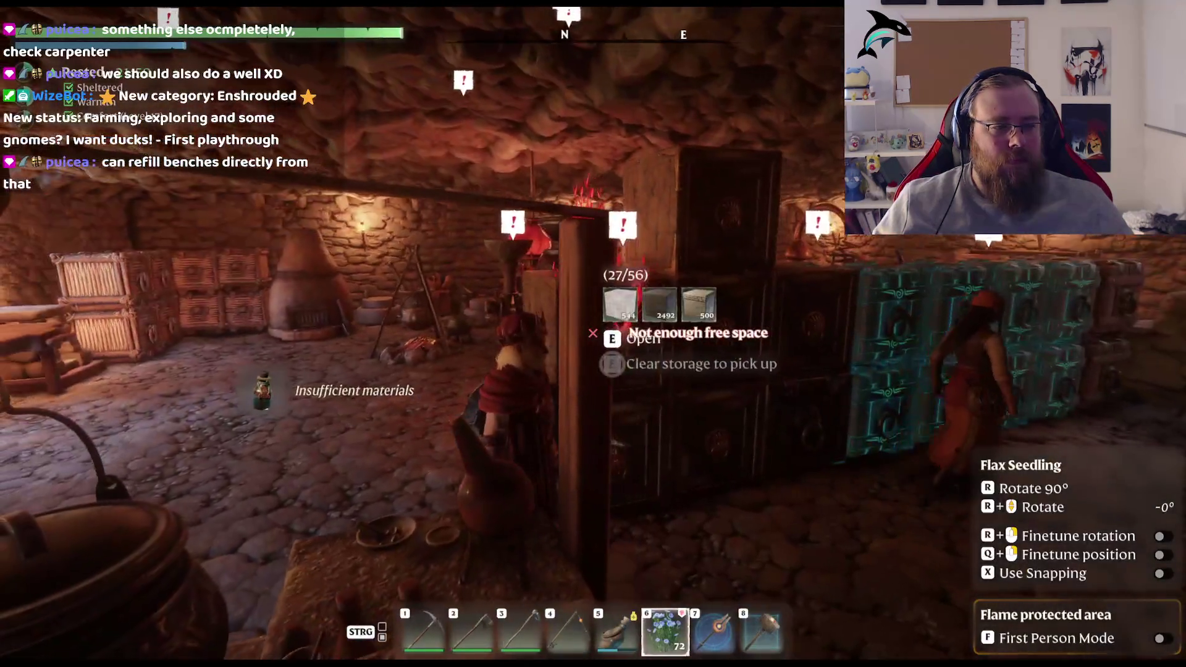
Step: Look through the next storage chests, including the weapon and materials chests
key(e)
key(Escape)
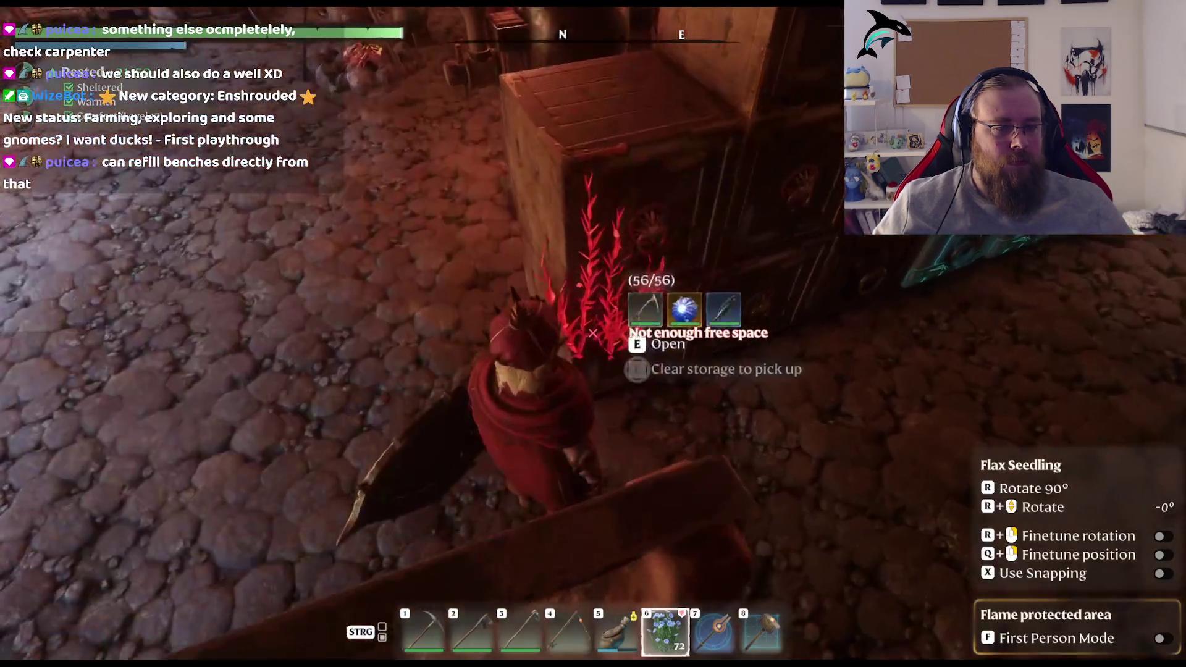
key(e)
key(Escape)
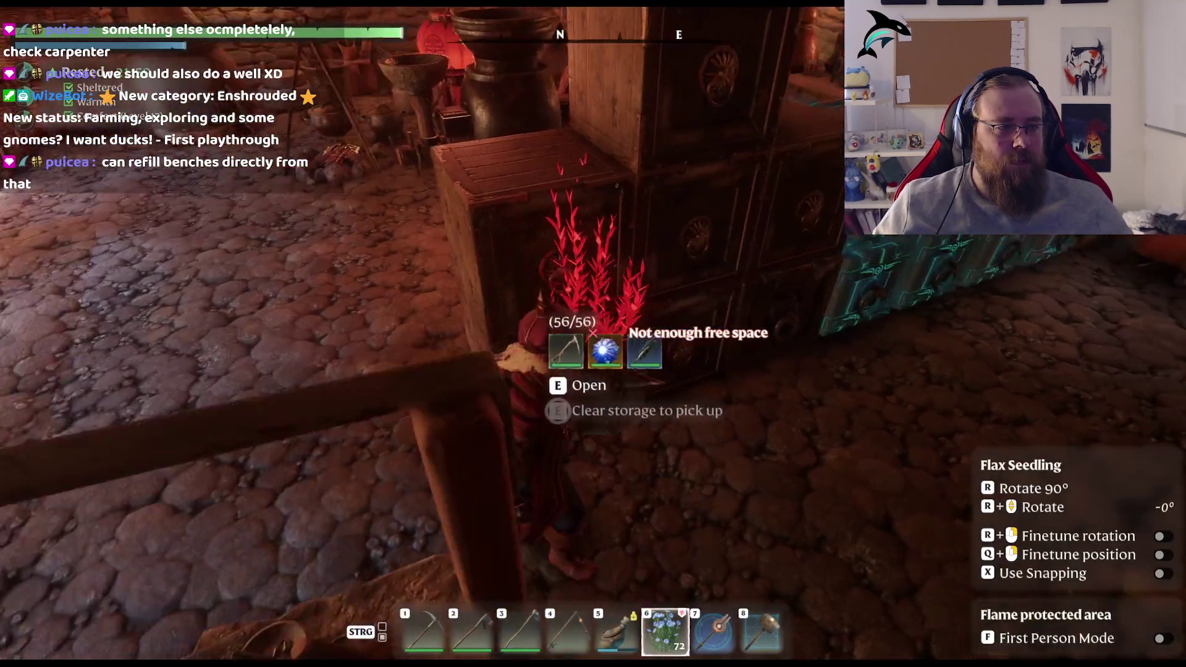
key(e)
key(Escape)
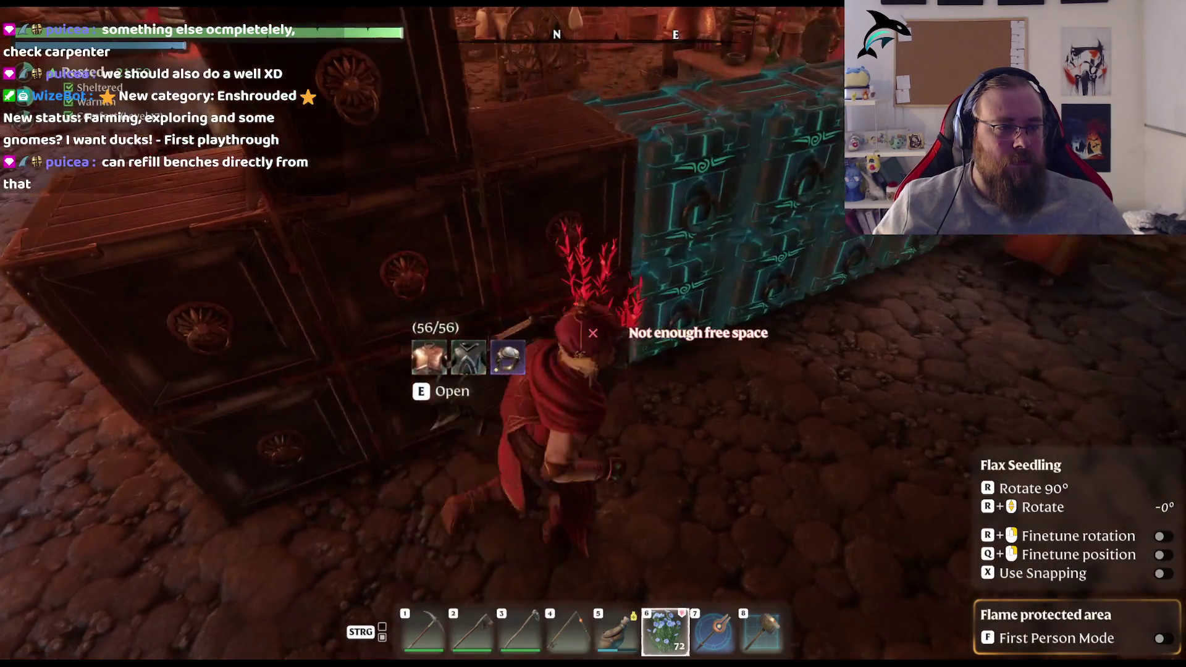
key(e)
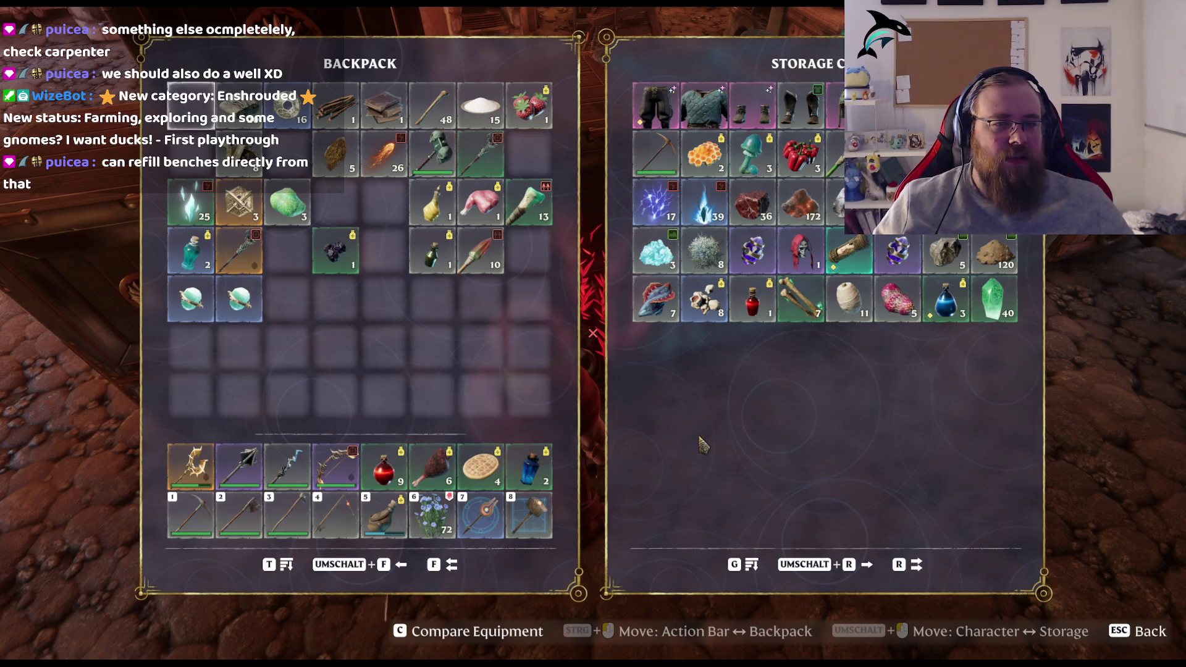
key(Escape)
key(e)
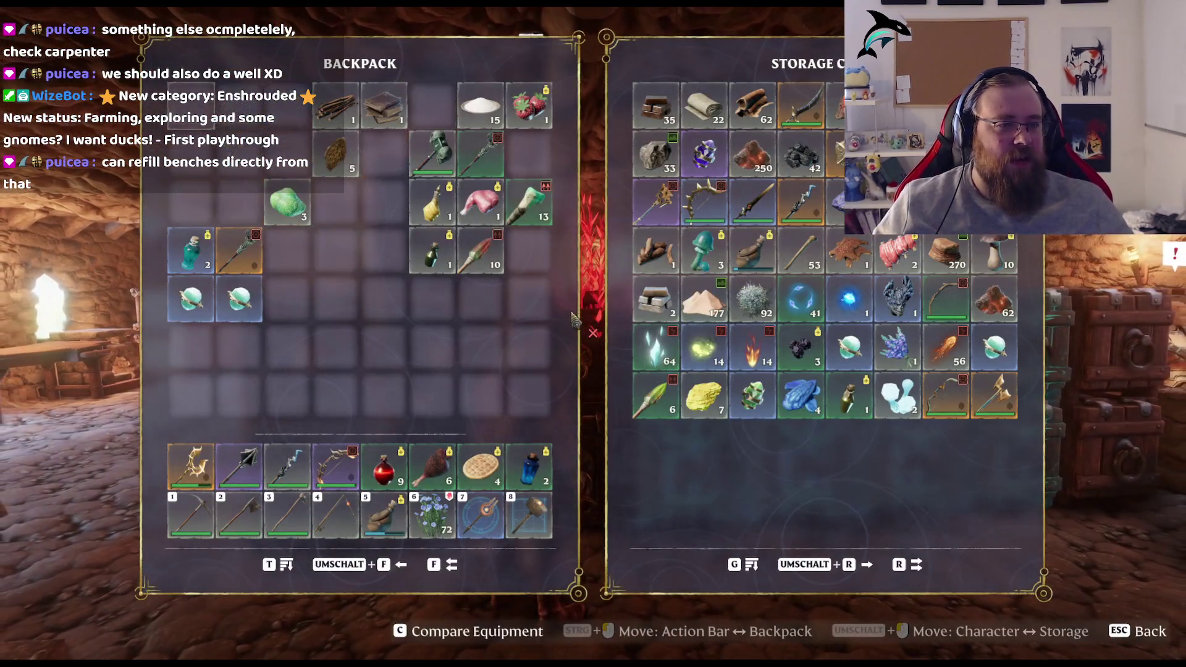
key(Escape)
key(e)
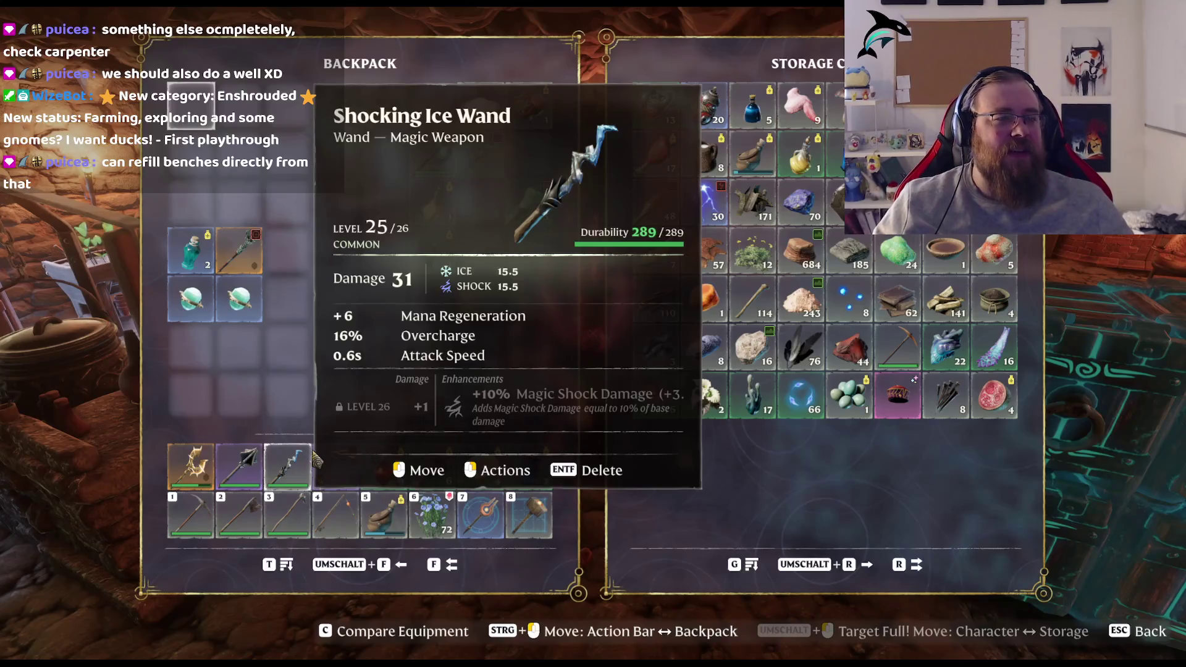
key(Escape)
key(e)
key(Escape)
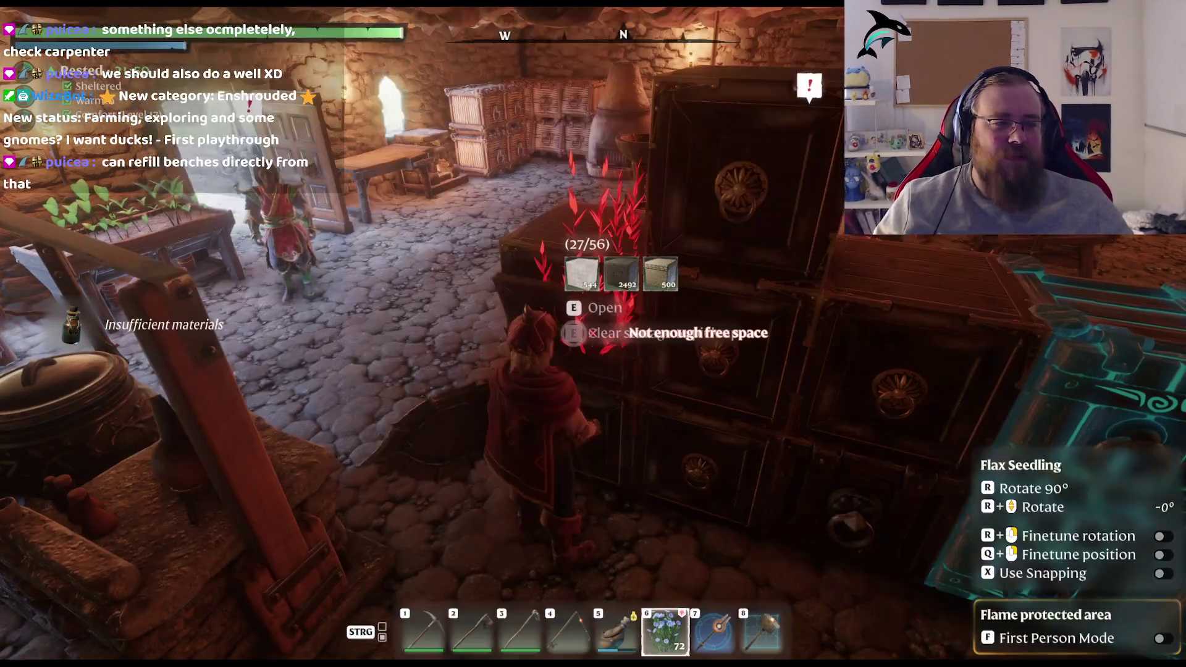
Step: Check the remaining chests, including the building blocks chest and the one by the doorway
key(e)
key(Escape)
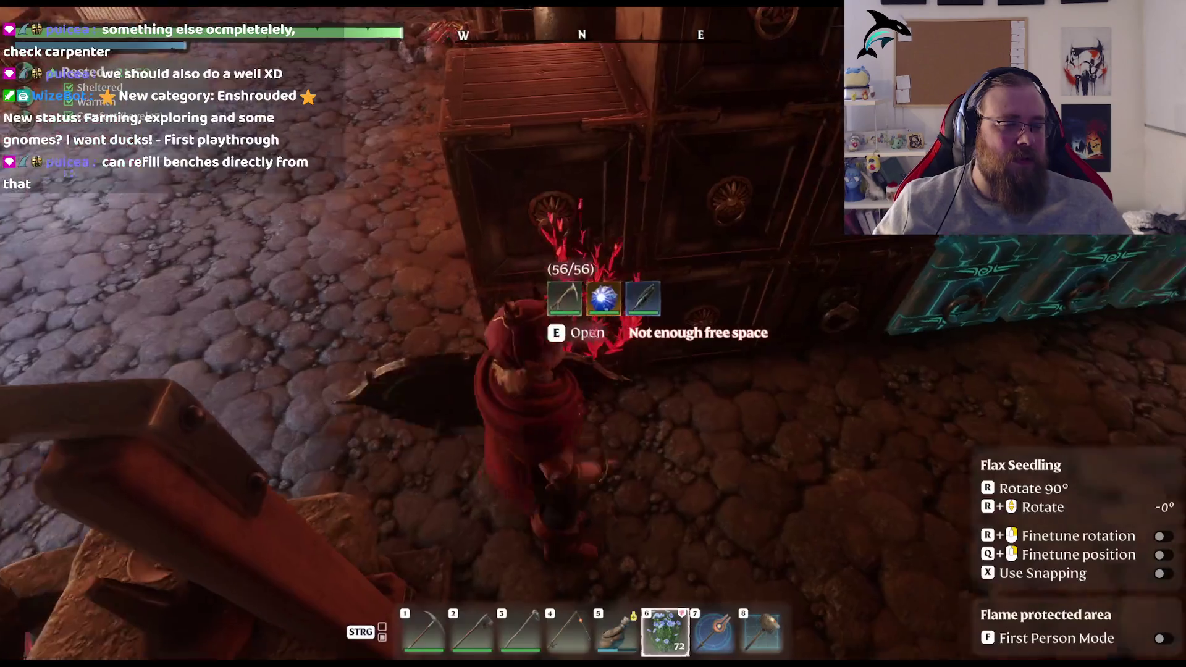
key(e)
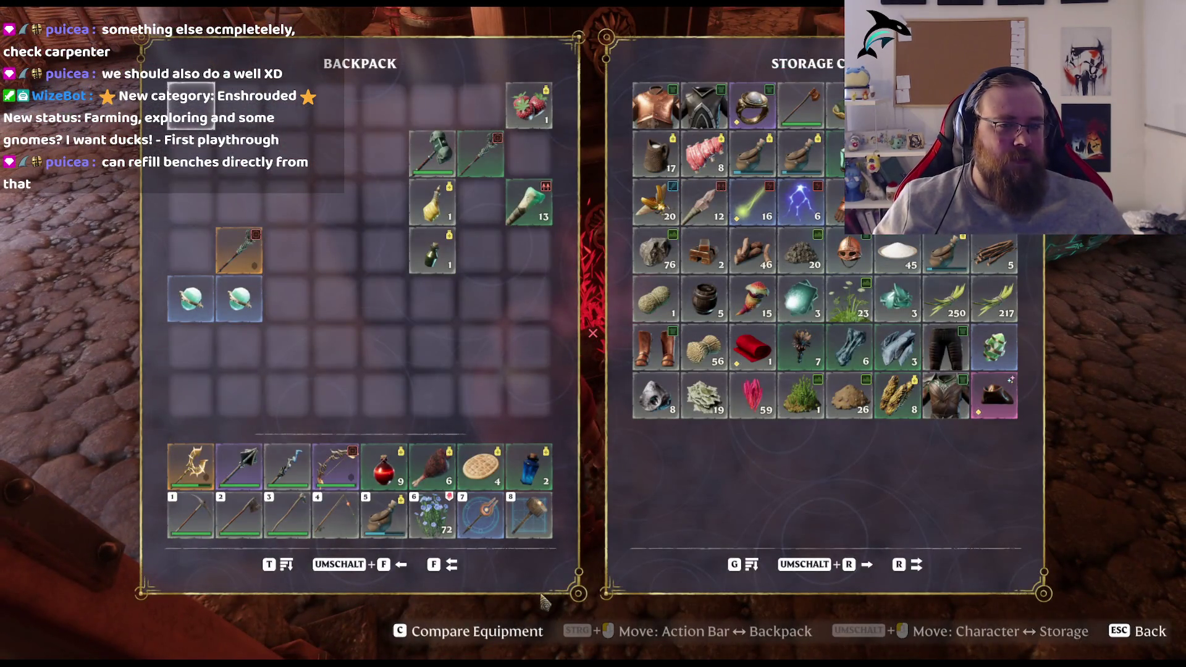
key(Escape)
key(e)
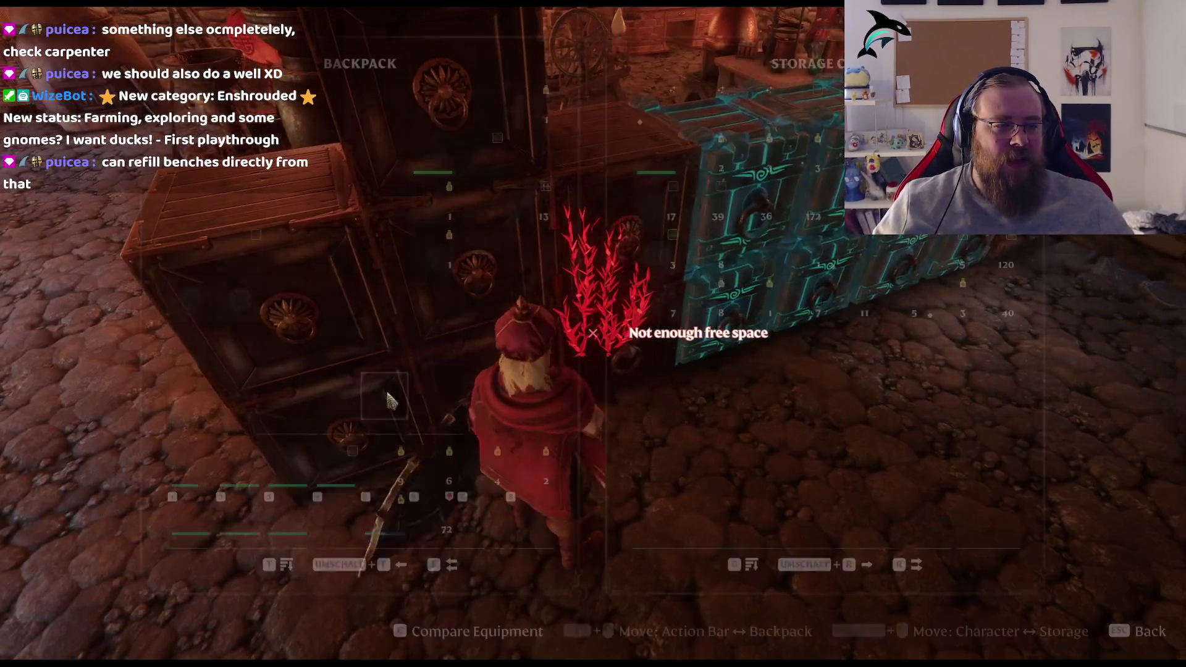
key(Escape)
key(e)
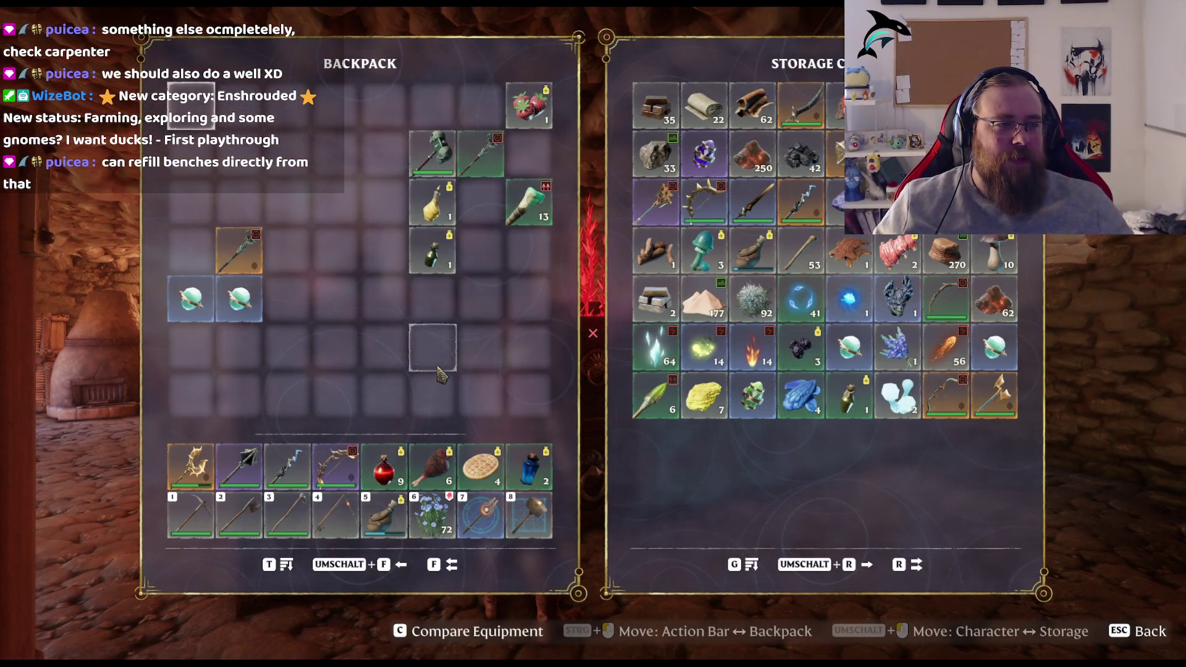
key(Escape)
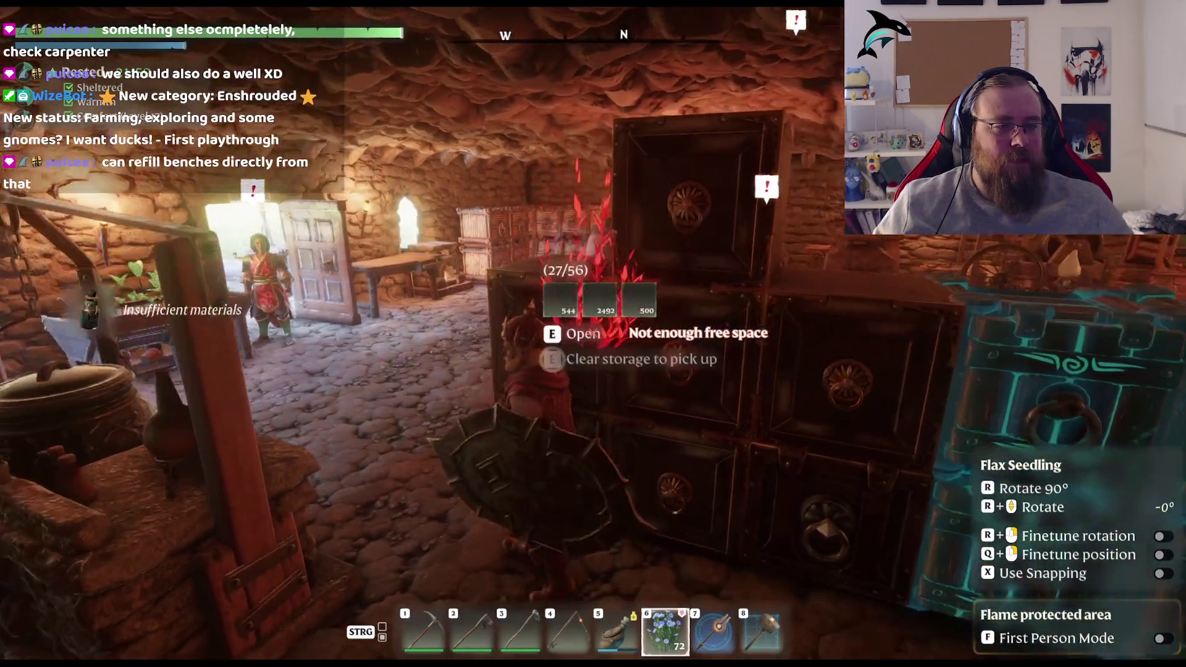
key(e)
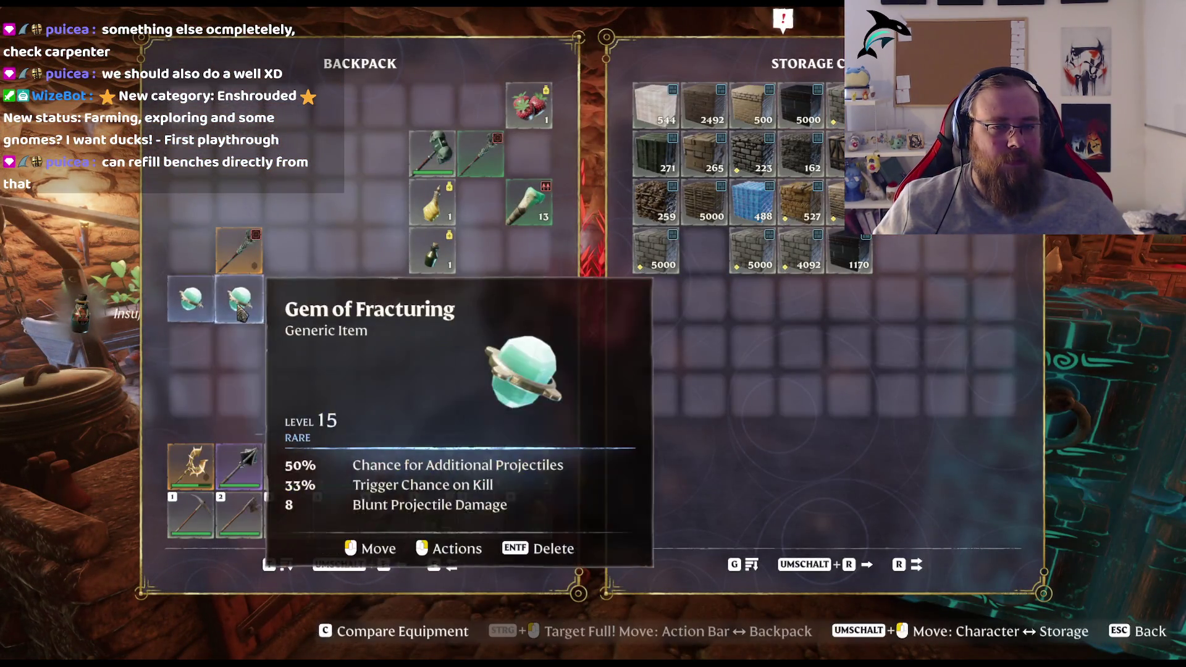
key(Escape)
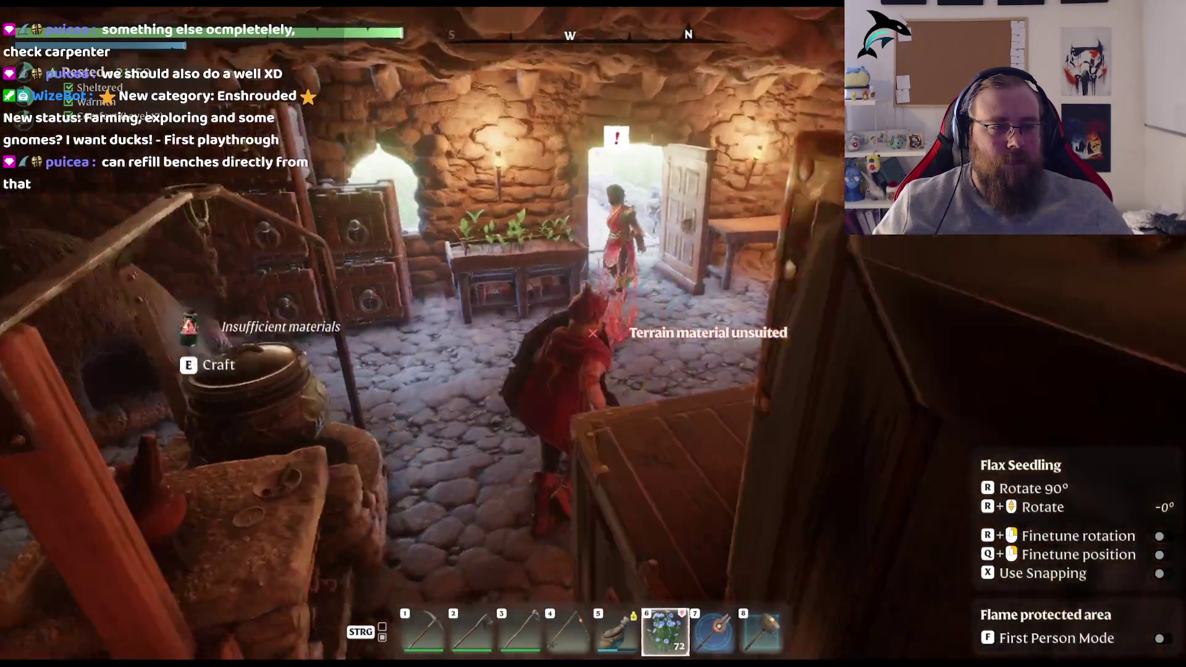
key(e)
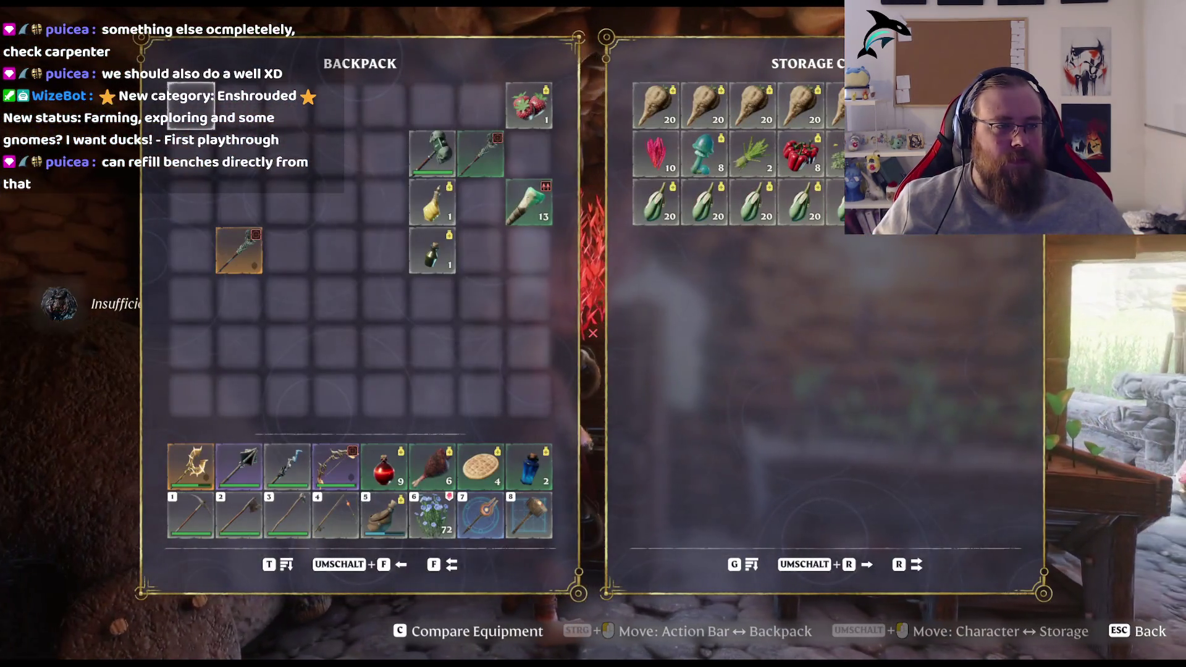
key(Escape)
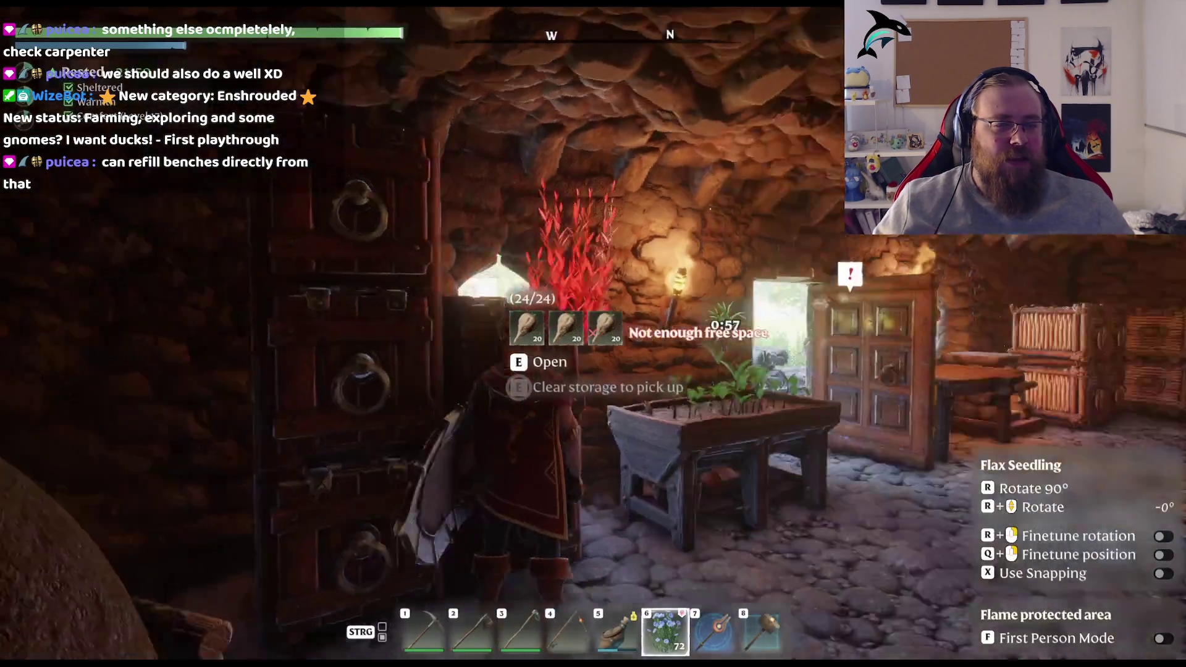
Step: Cross the room and check the chest beside the planter once more
key(w)
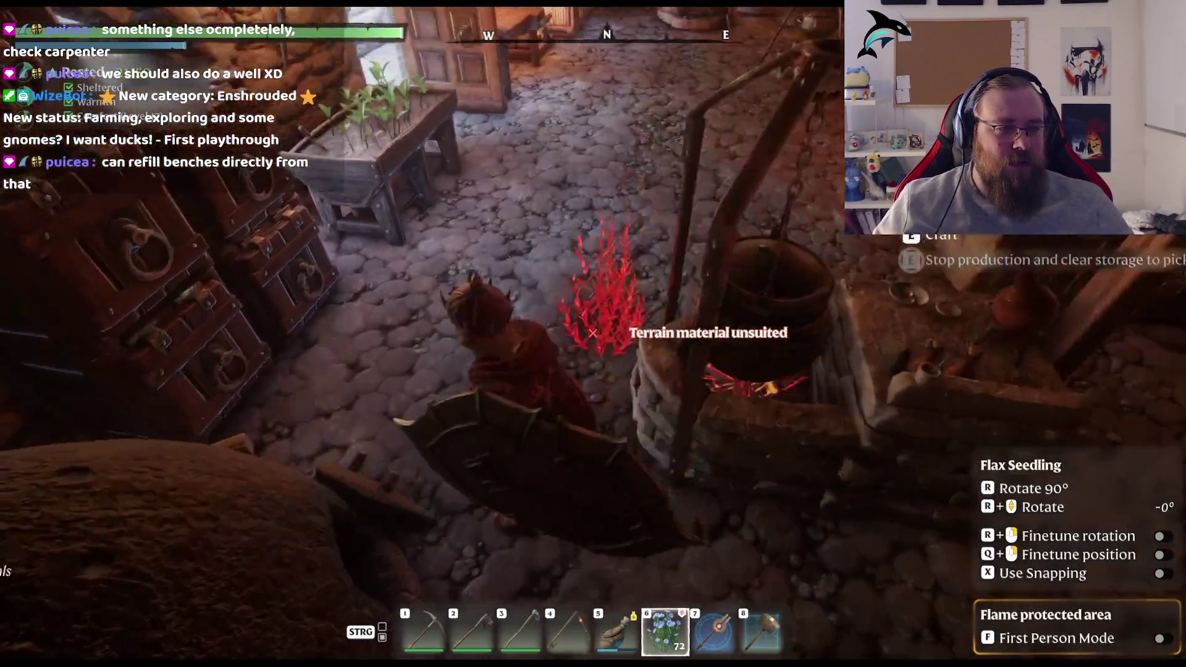
key(w)
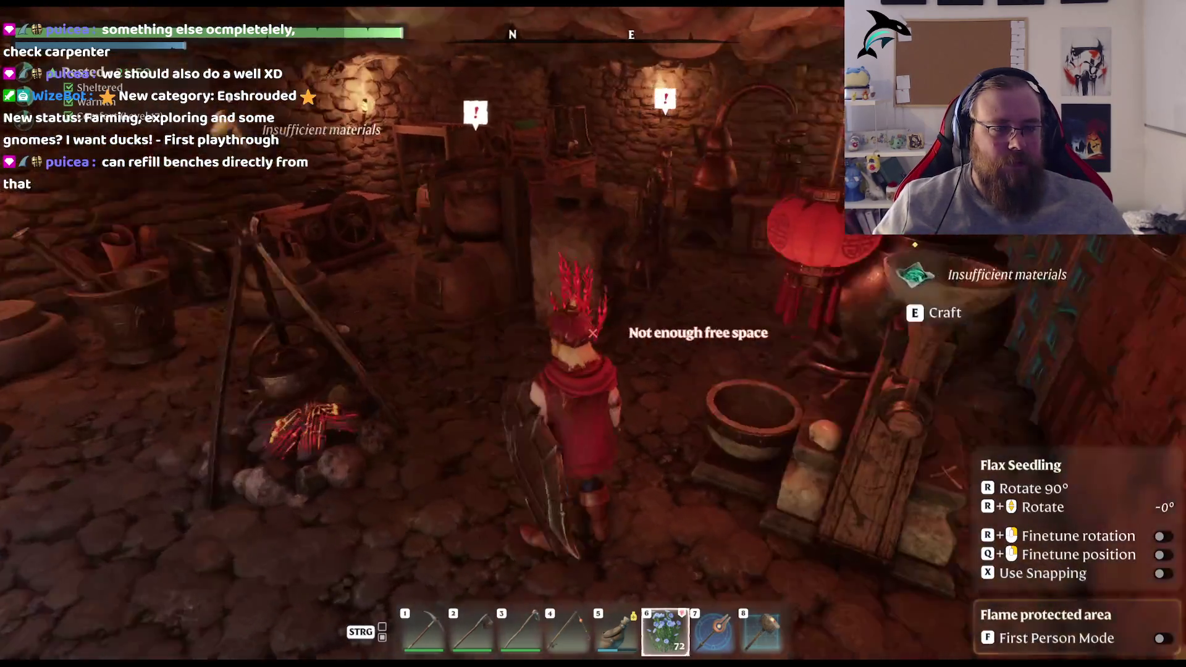
key(s)
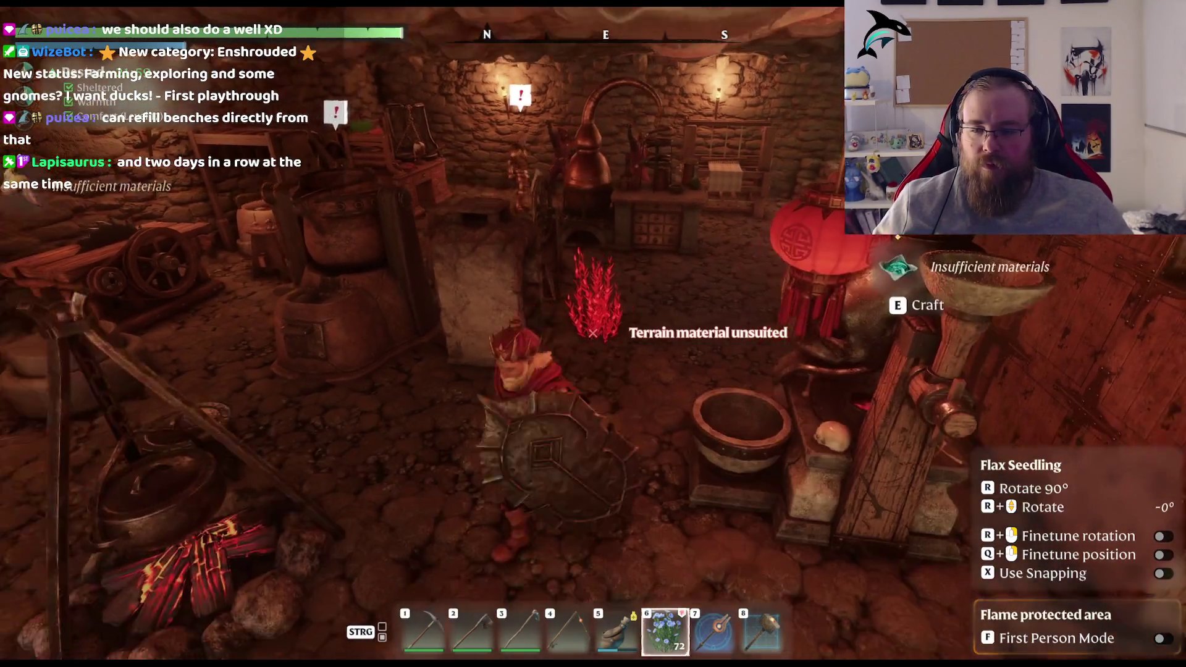
key(w)
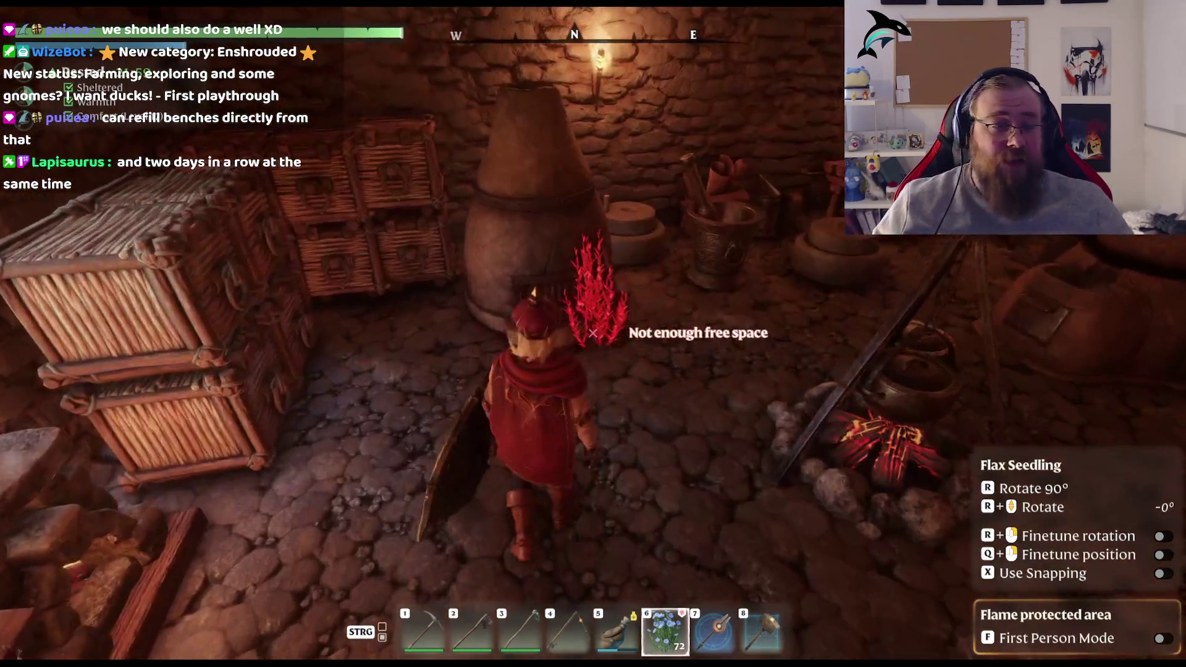
key(w)
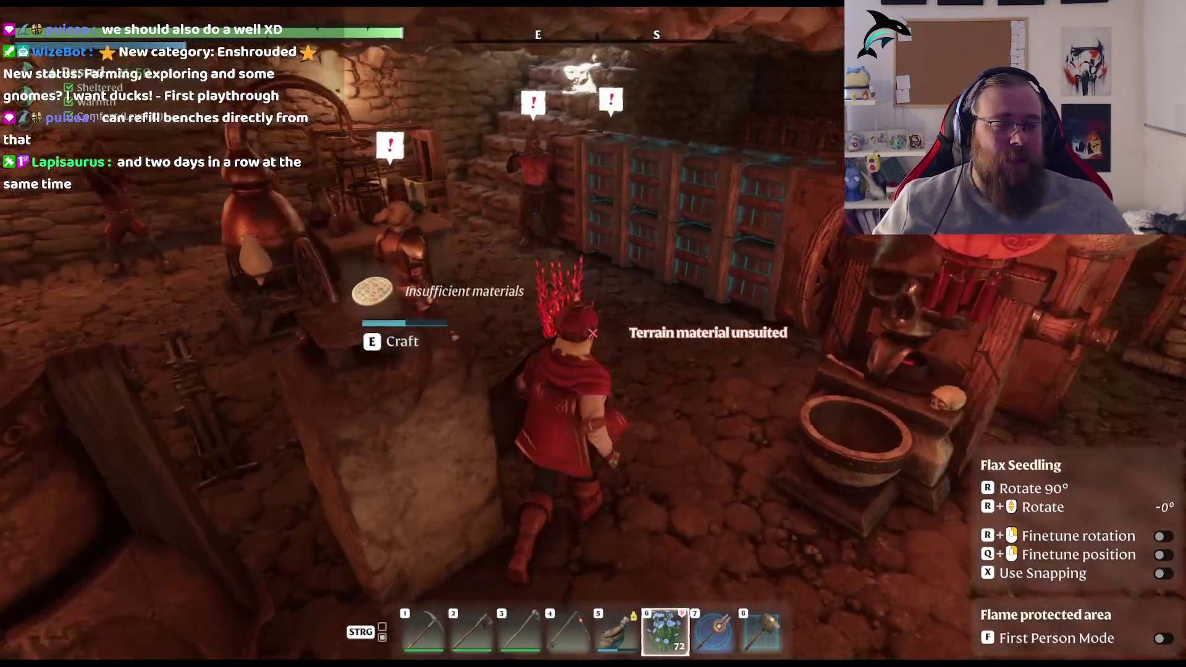
key(w)
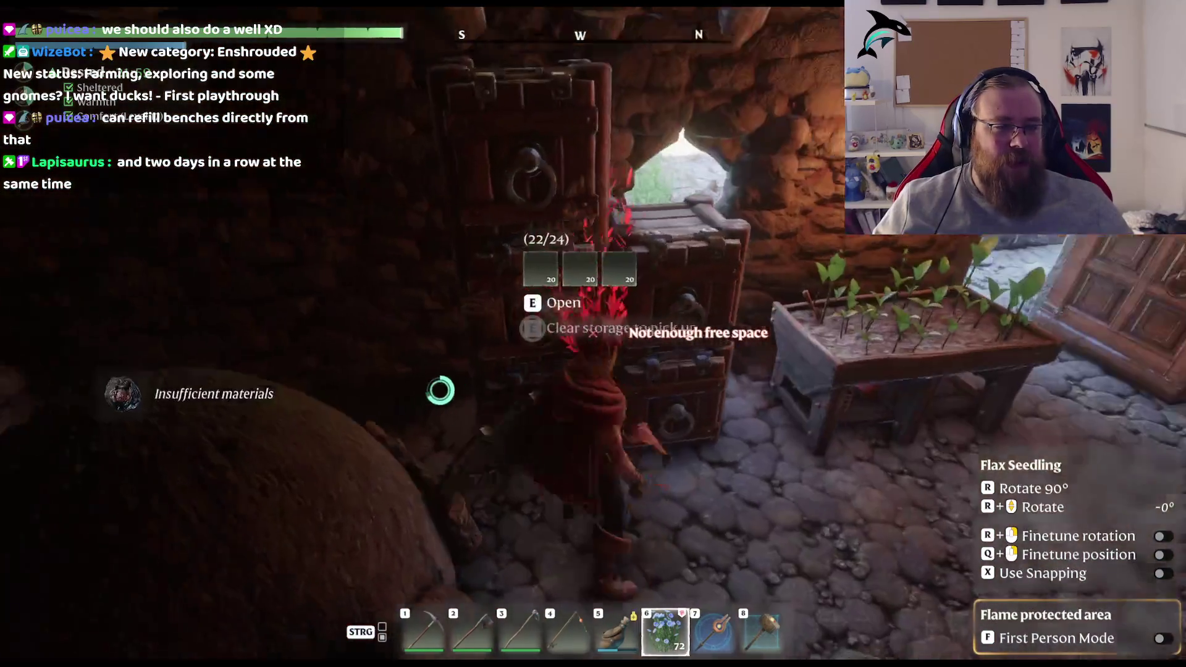
key(e)
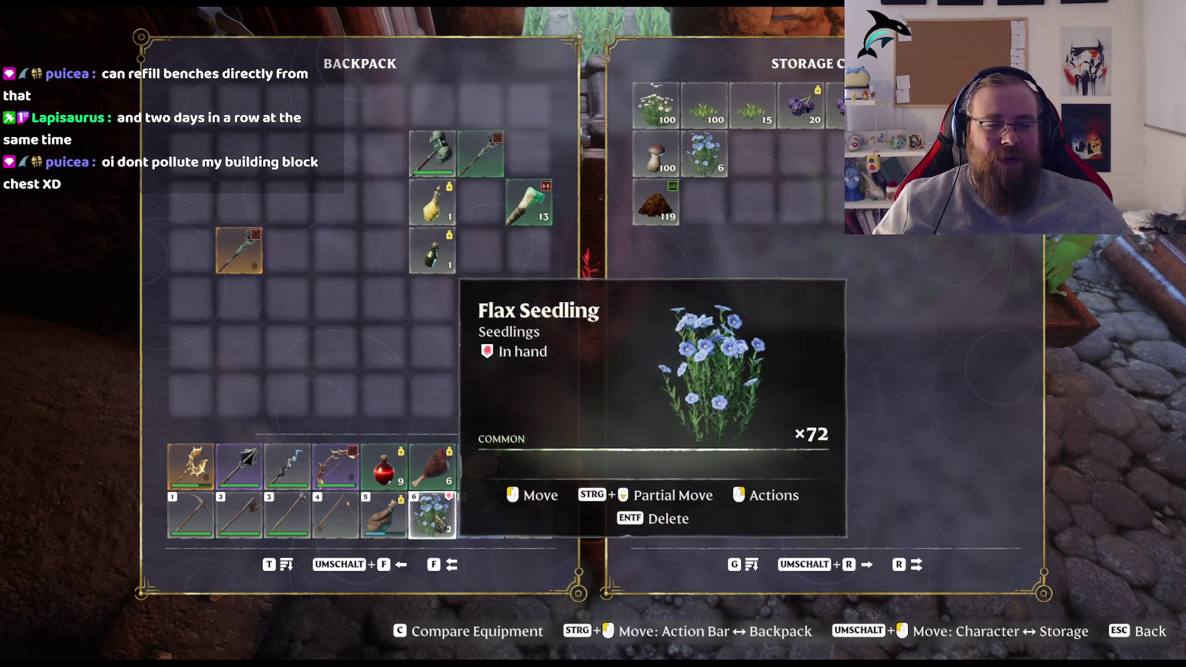
key(Escape)
Step: Go upstairs into the bedroom and talk to the villager by the beds
key(w)
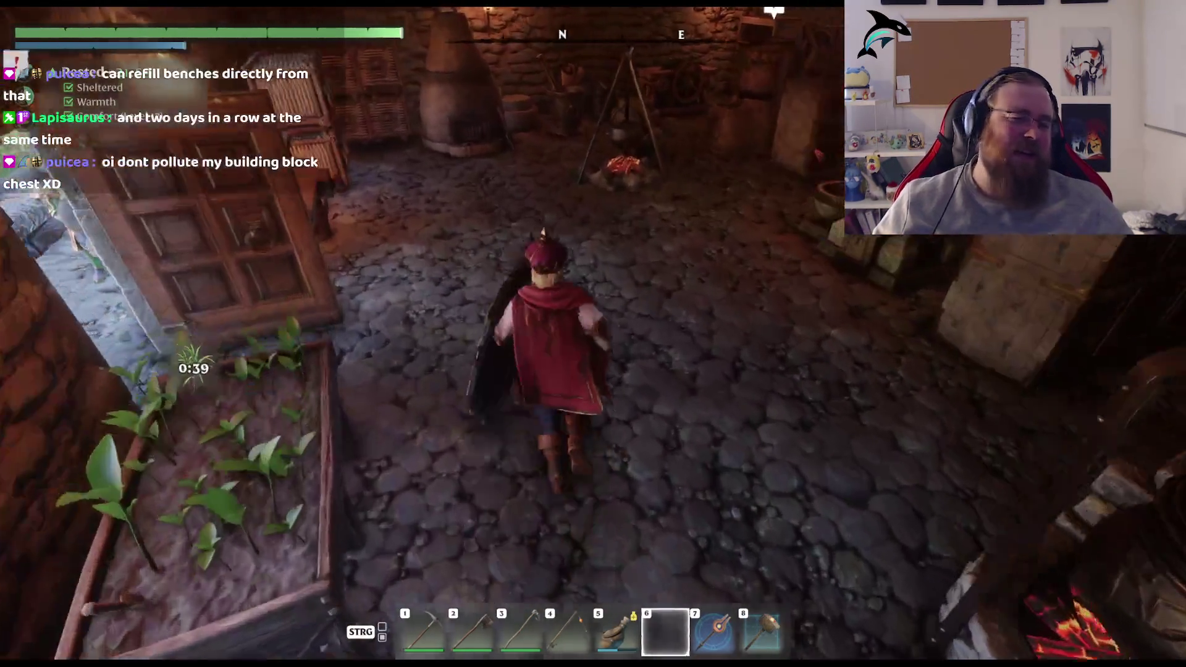
key(w)
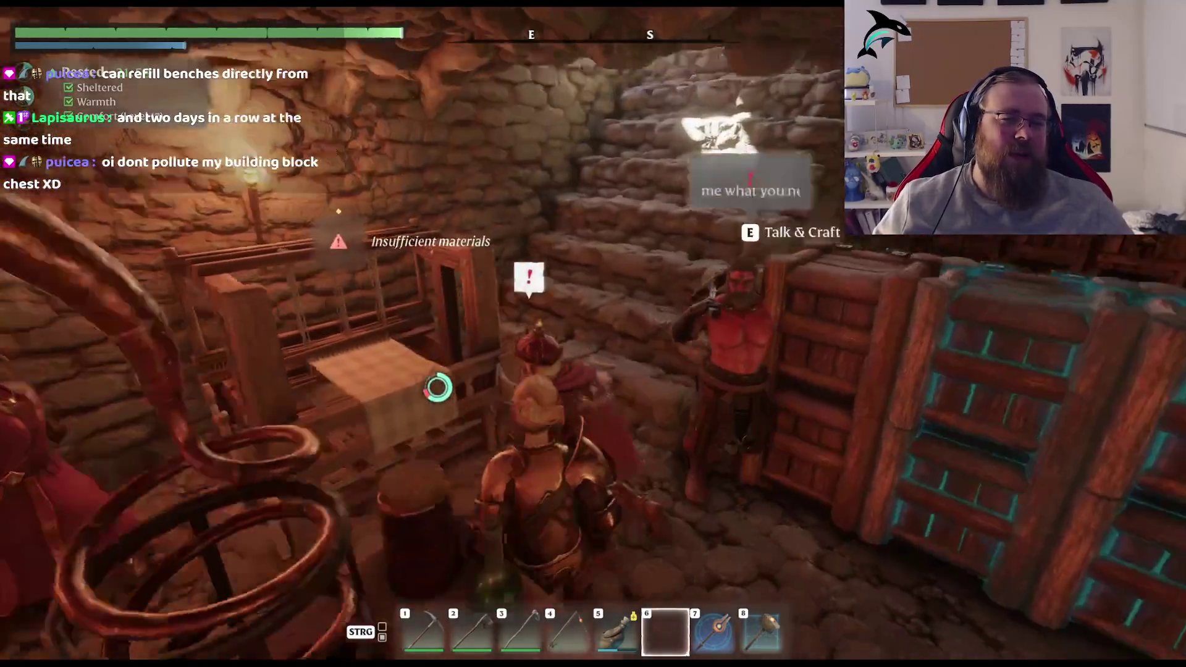
key(w)
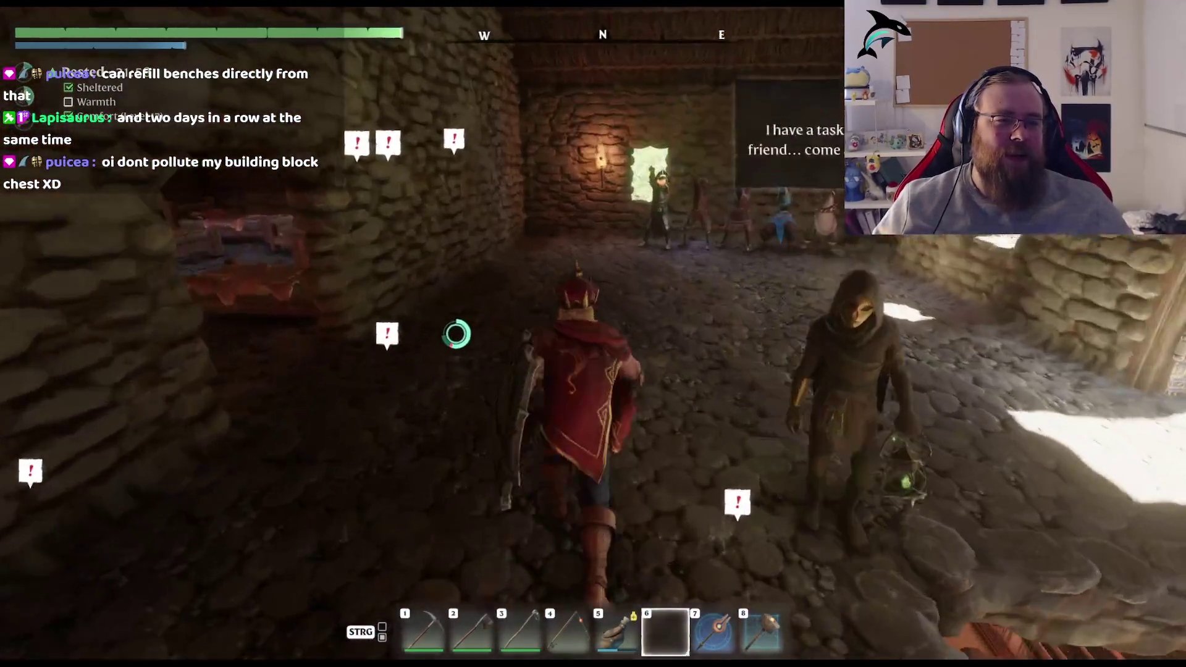
key(w)
key(w)
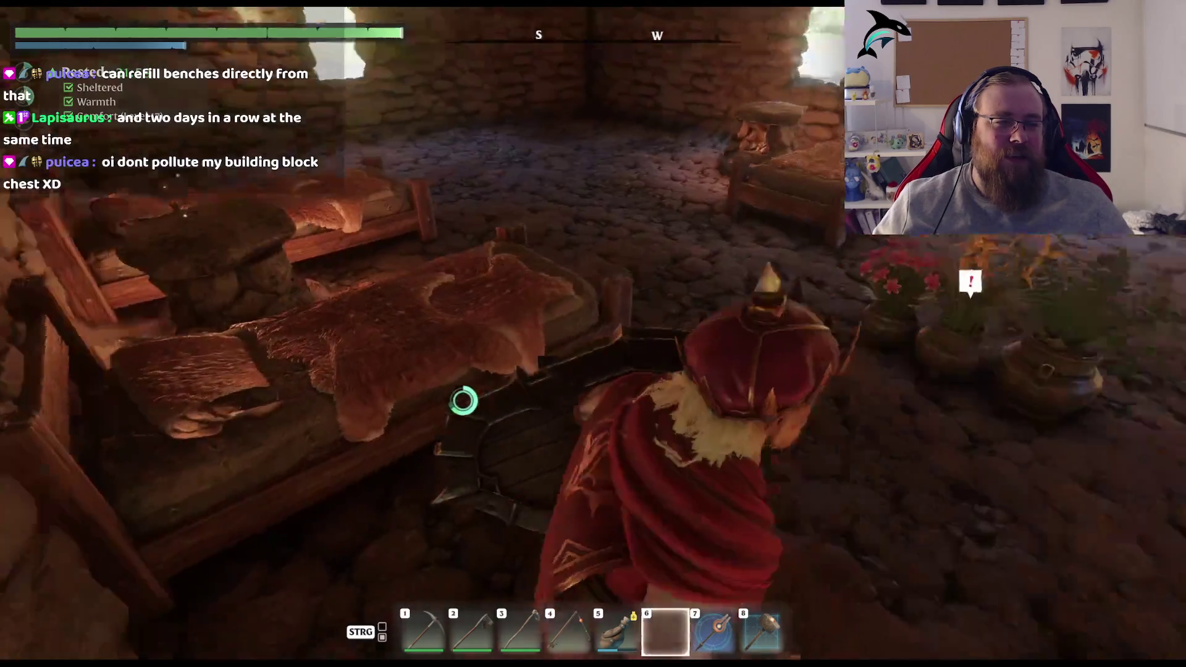
key(w)
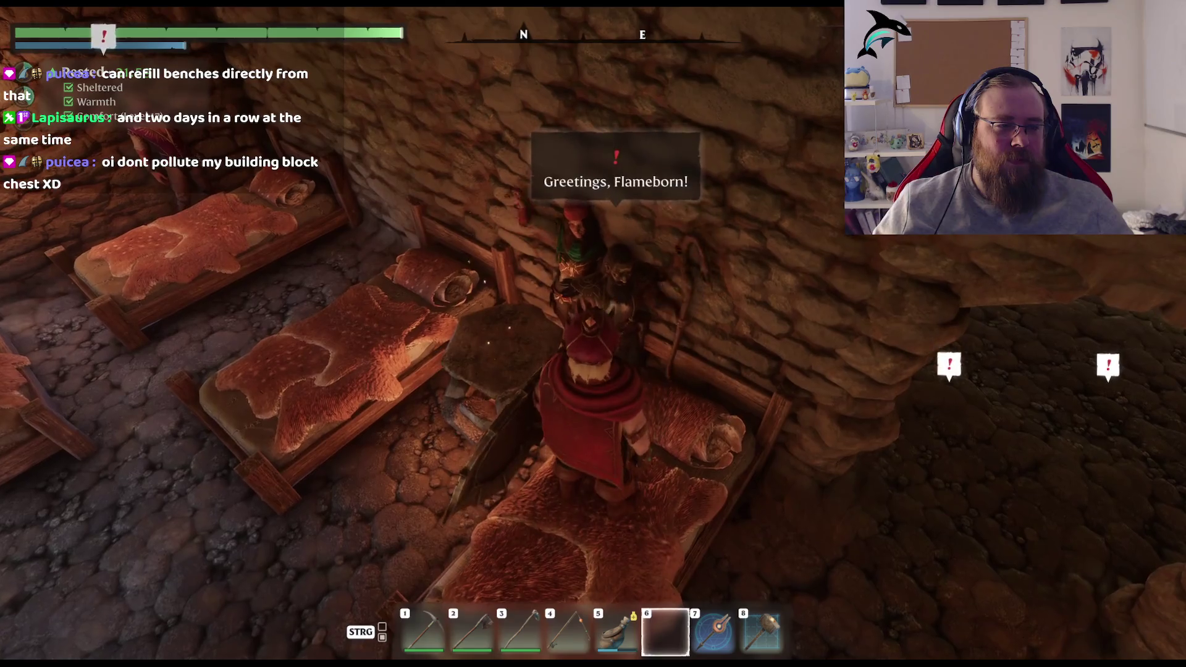
key(e)
key(Escape)
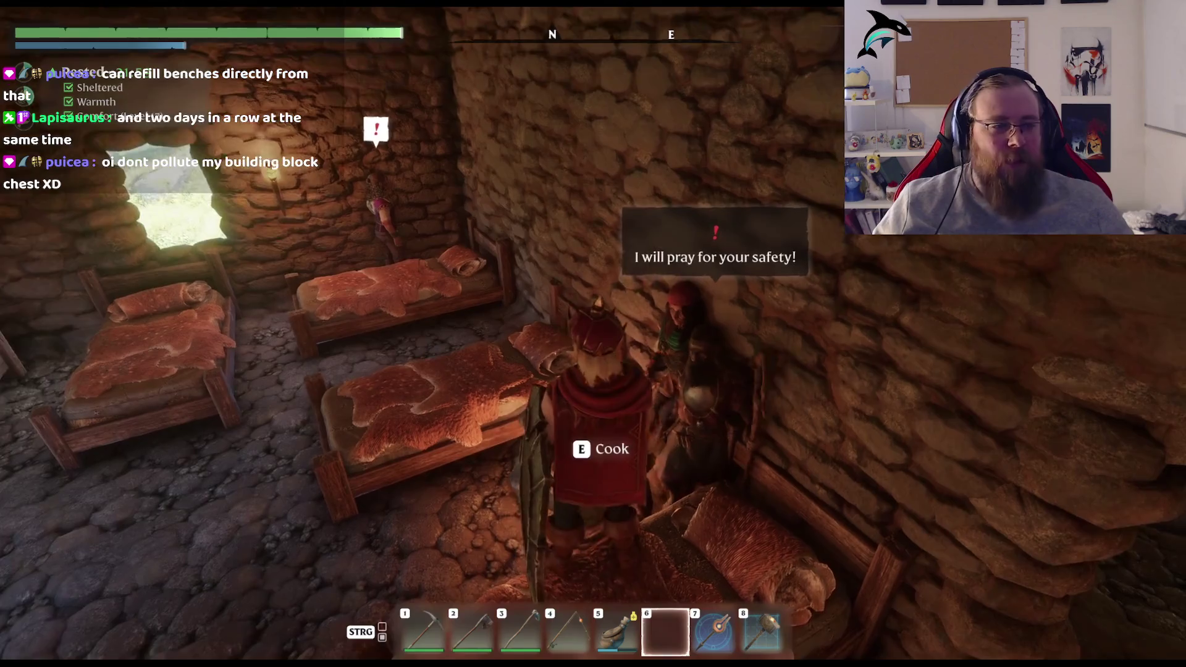
Step: Talk to the Bard, the Barber and the Collector, viewing the Bard's recipes
key(e)
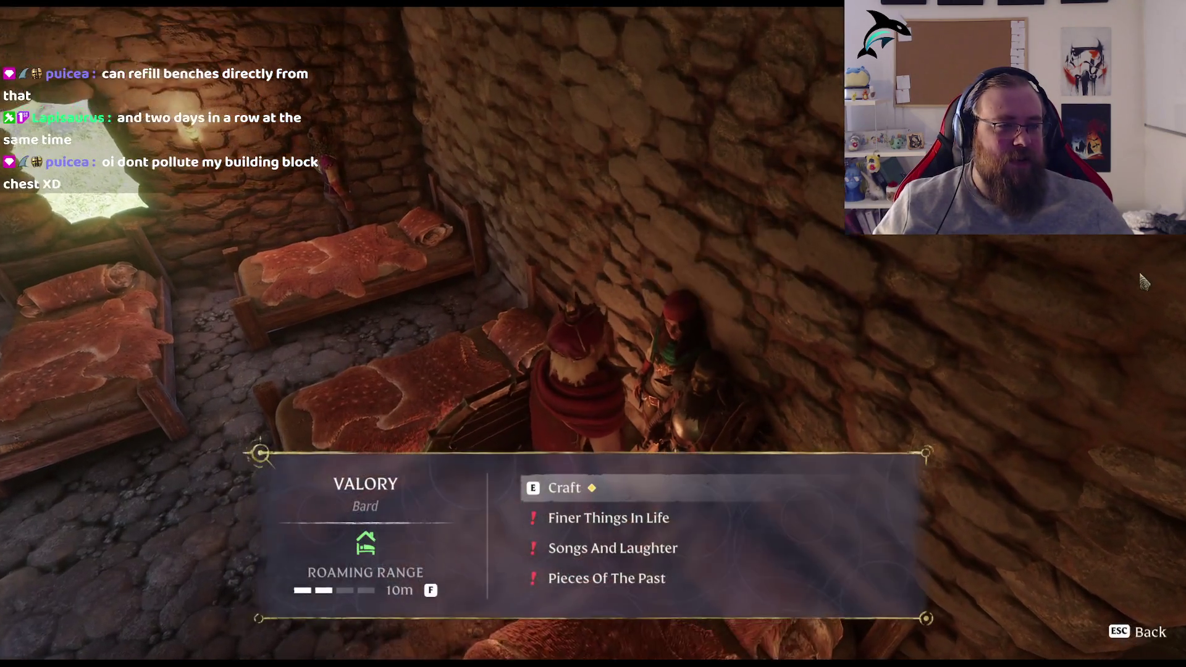
key(e)
key(Escape)
key(Escape)
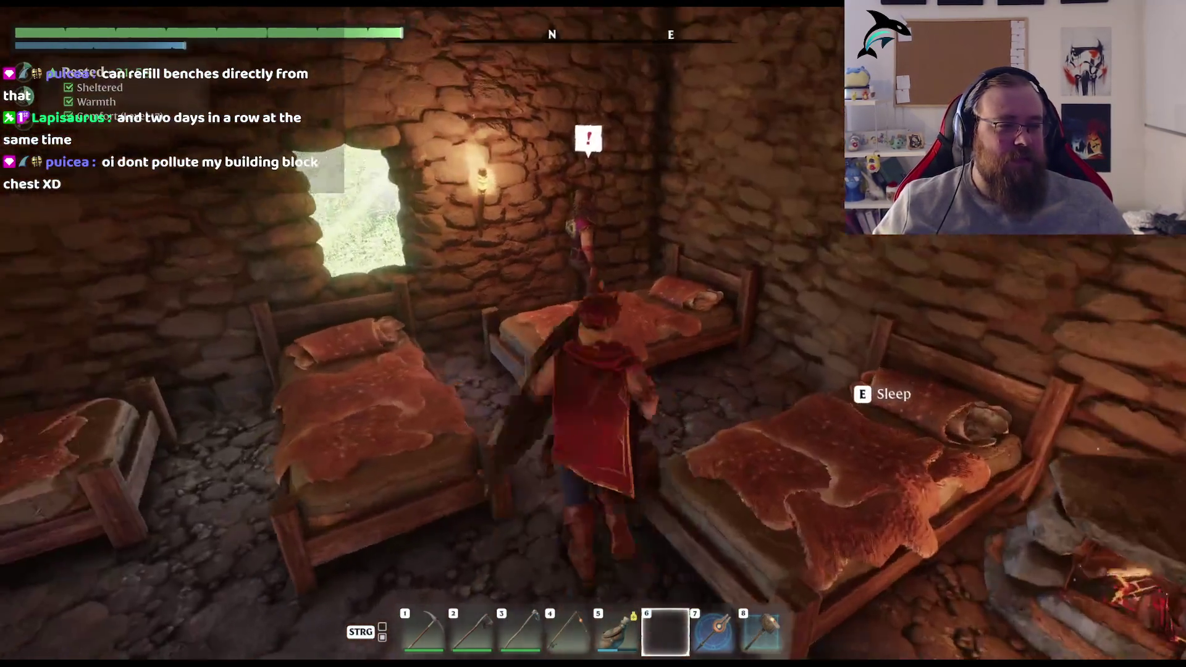
key(e)
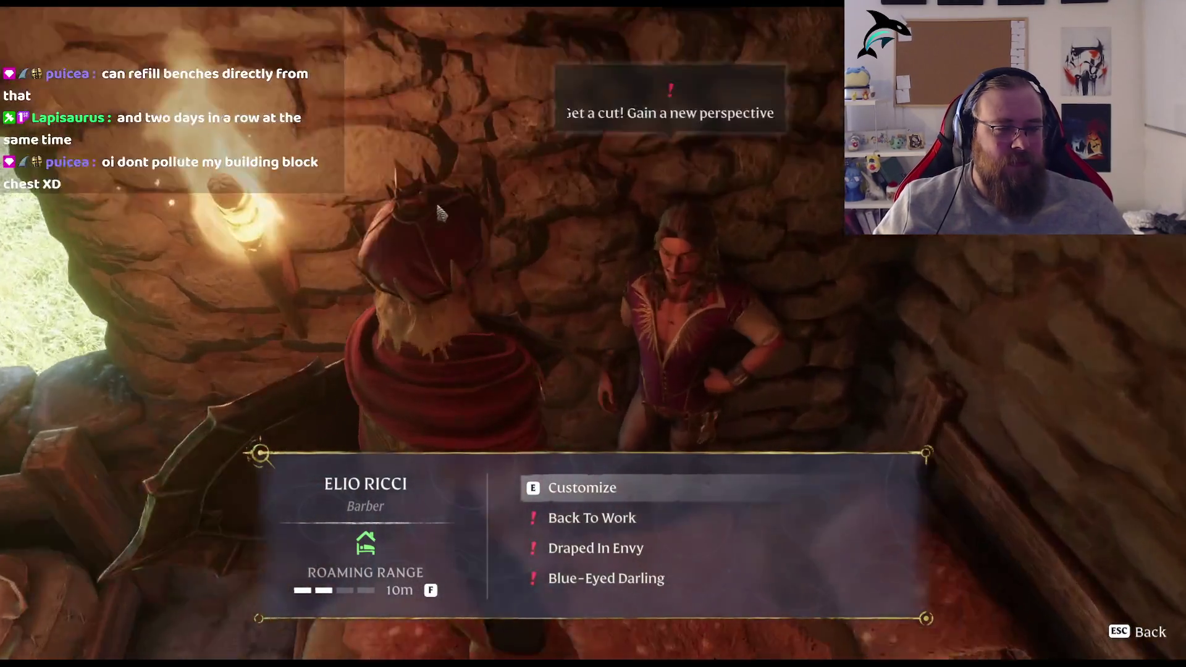
key(Escape)
key(w)
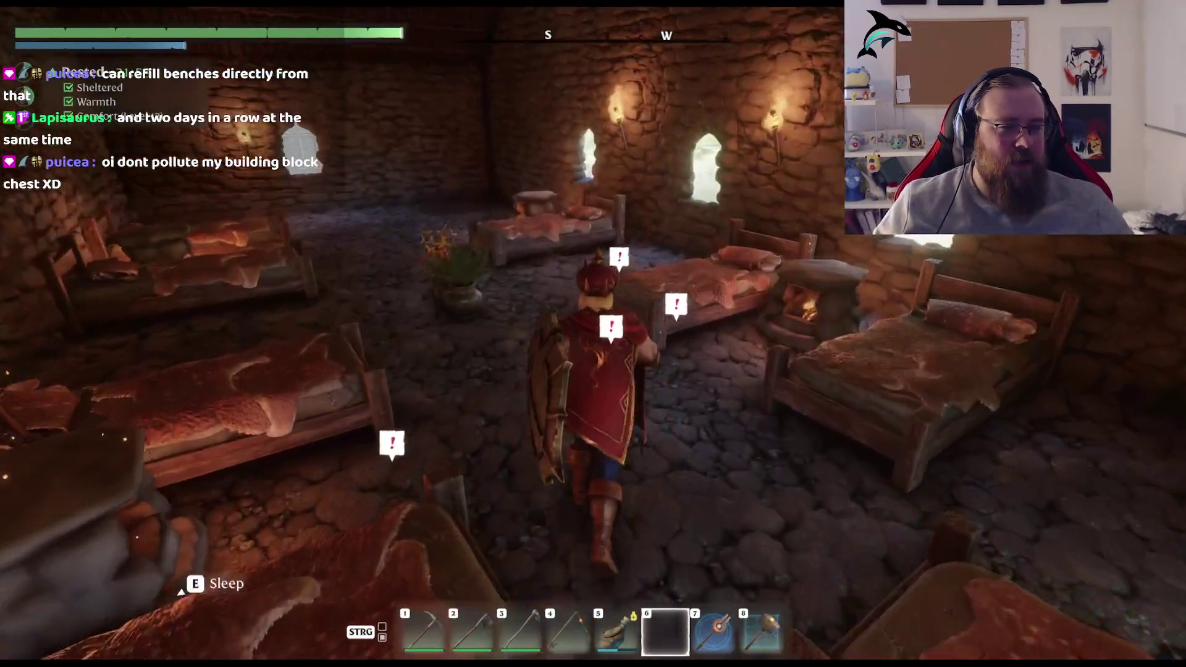
key(w)
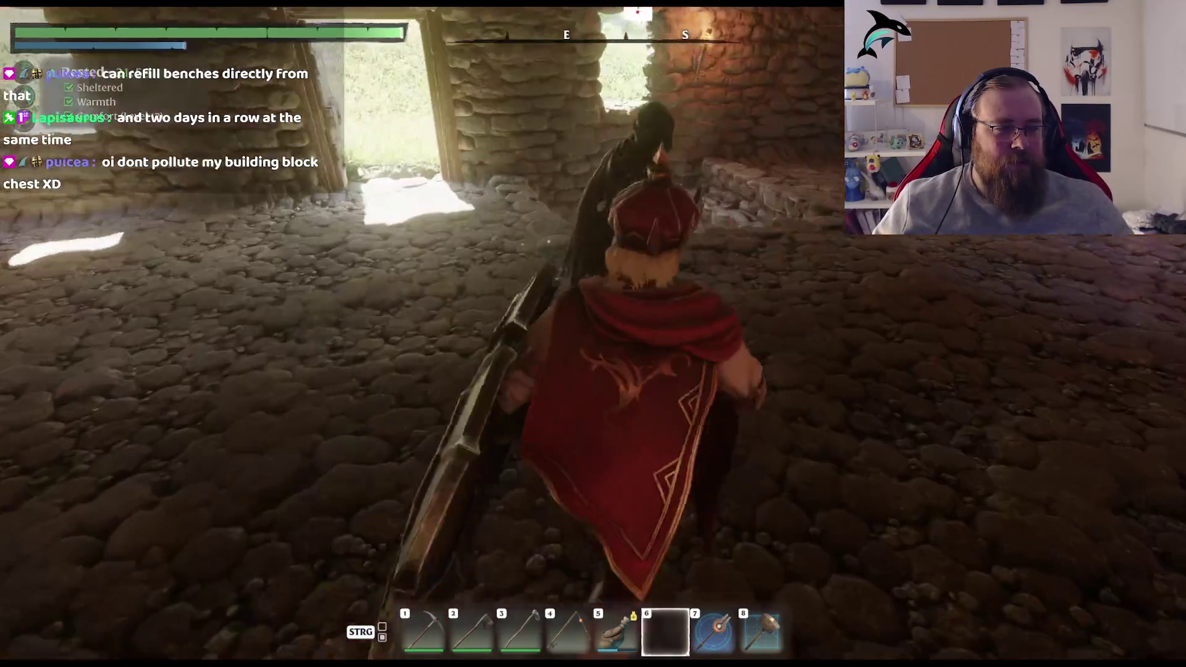
key(e)
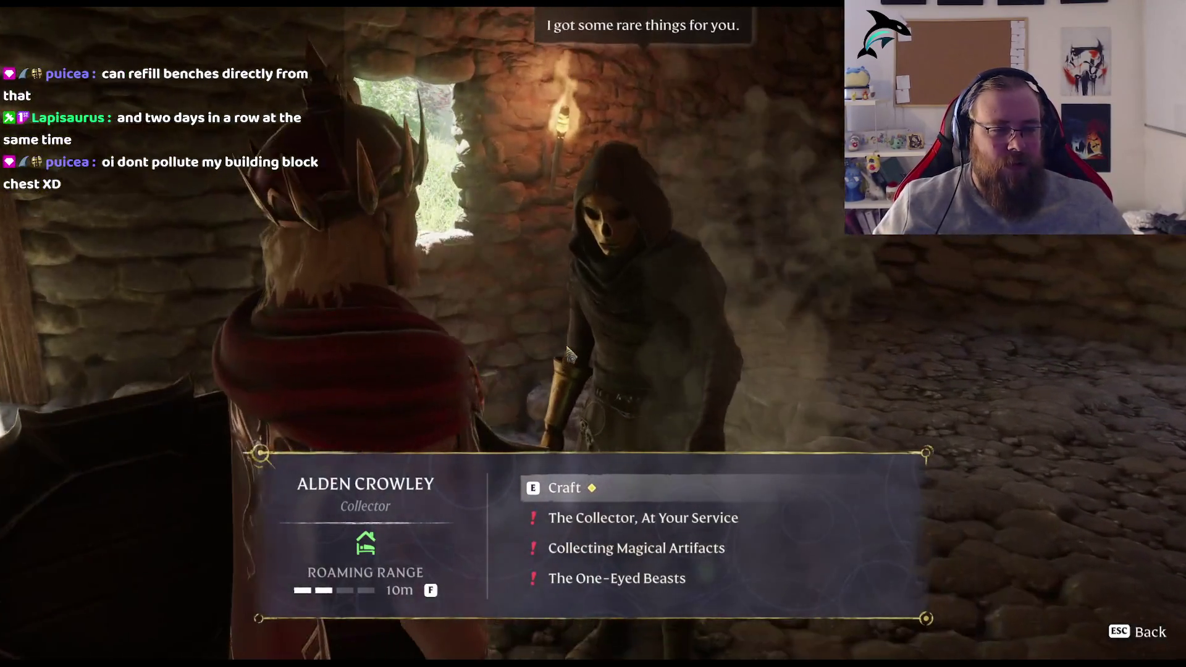
key(Escape)
Step: Visit the Blacksmith and the trader in the cellar workshop
key(w)
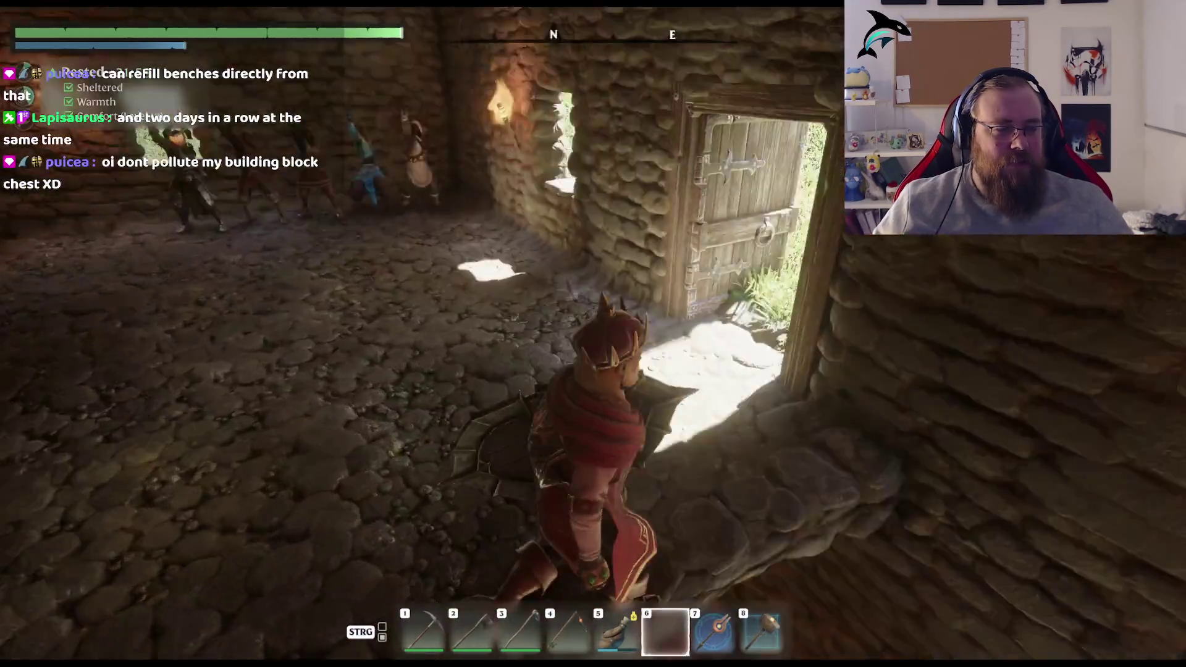
key(w)
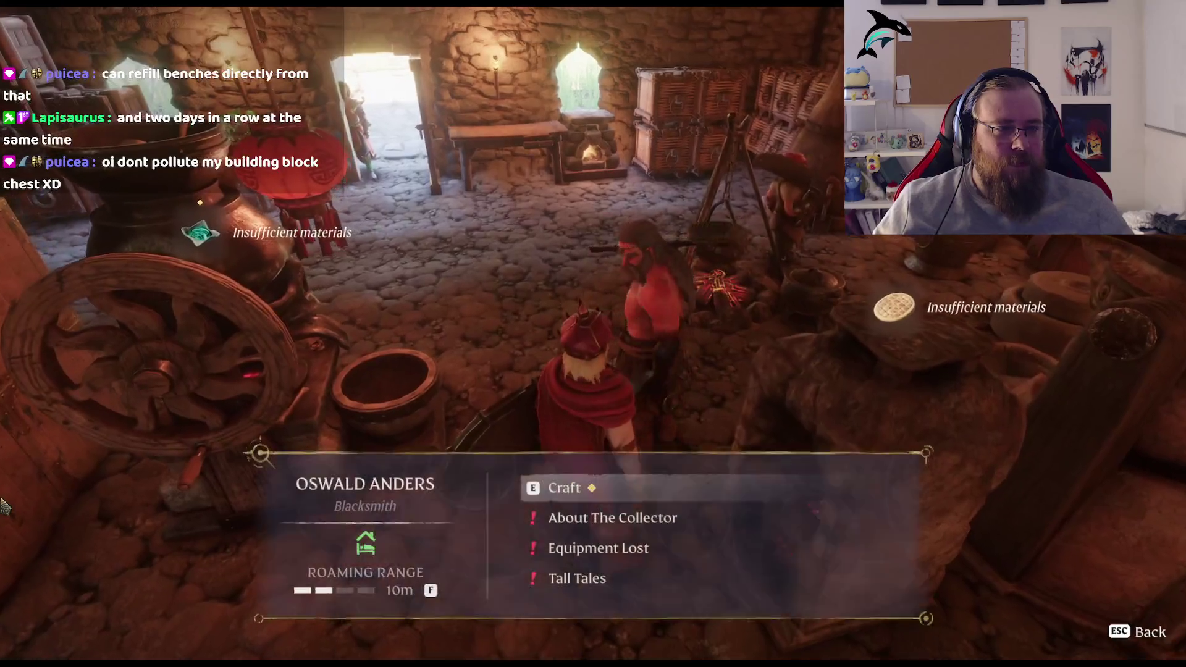
key(Escape)
key(w)
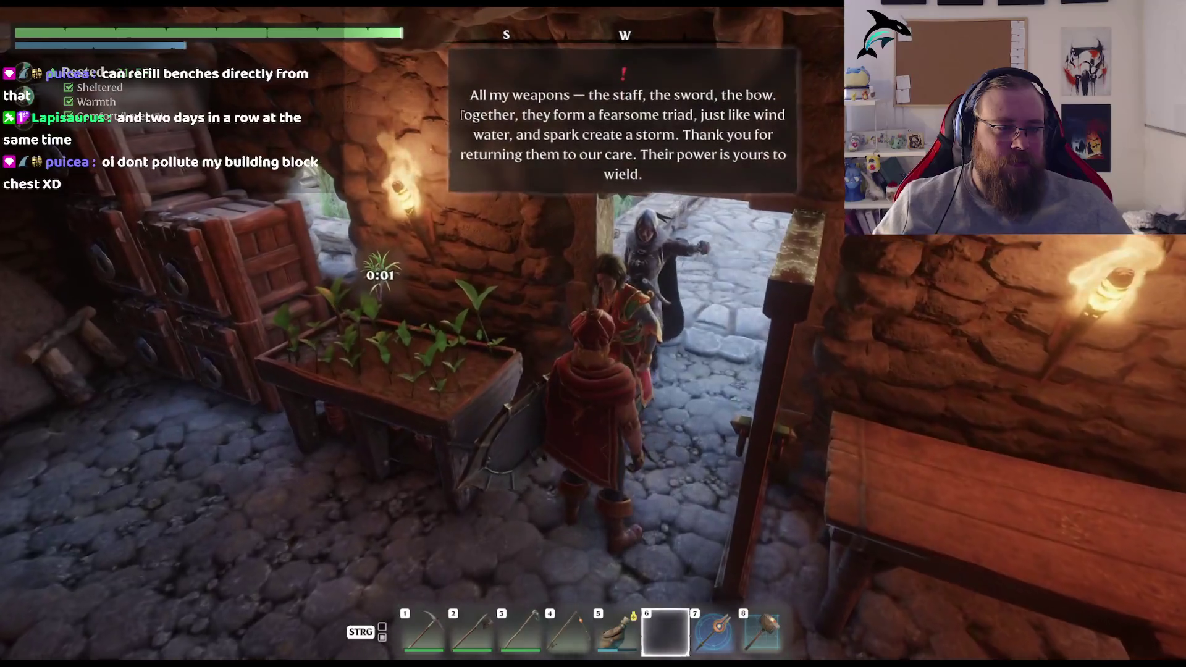
key(Escape)
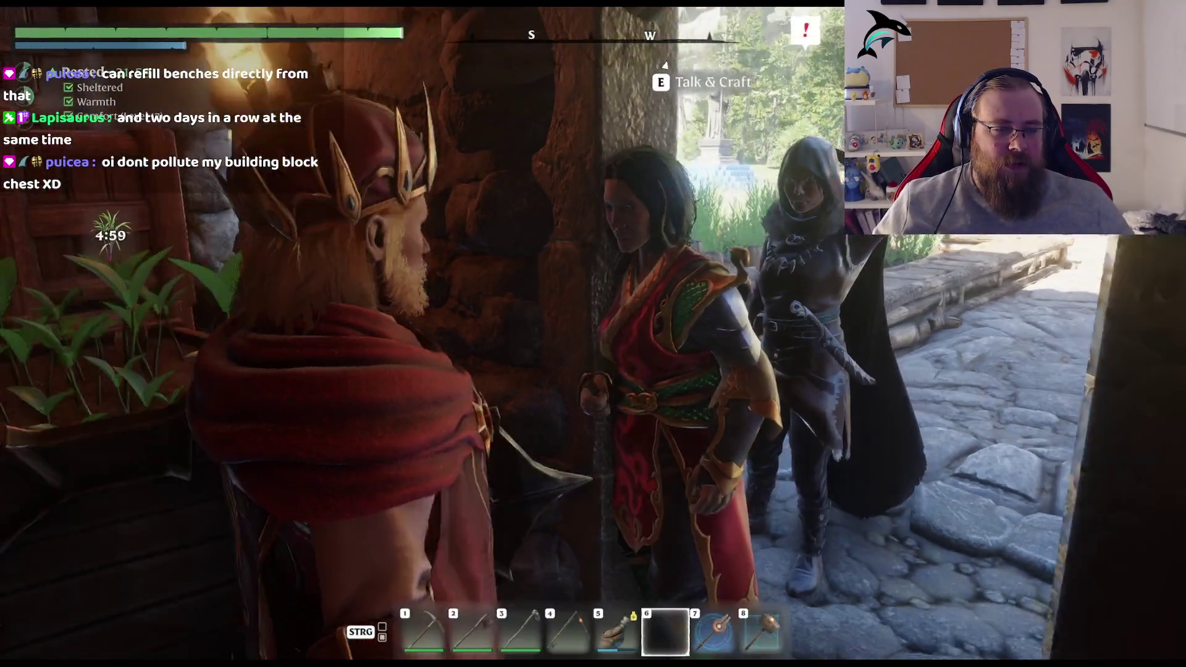
Step: Talk to the Hunter and the Farmer outside, then return to the stone house
key(a)
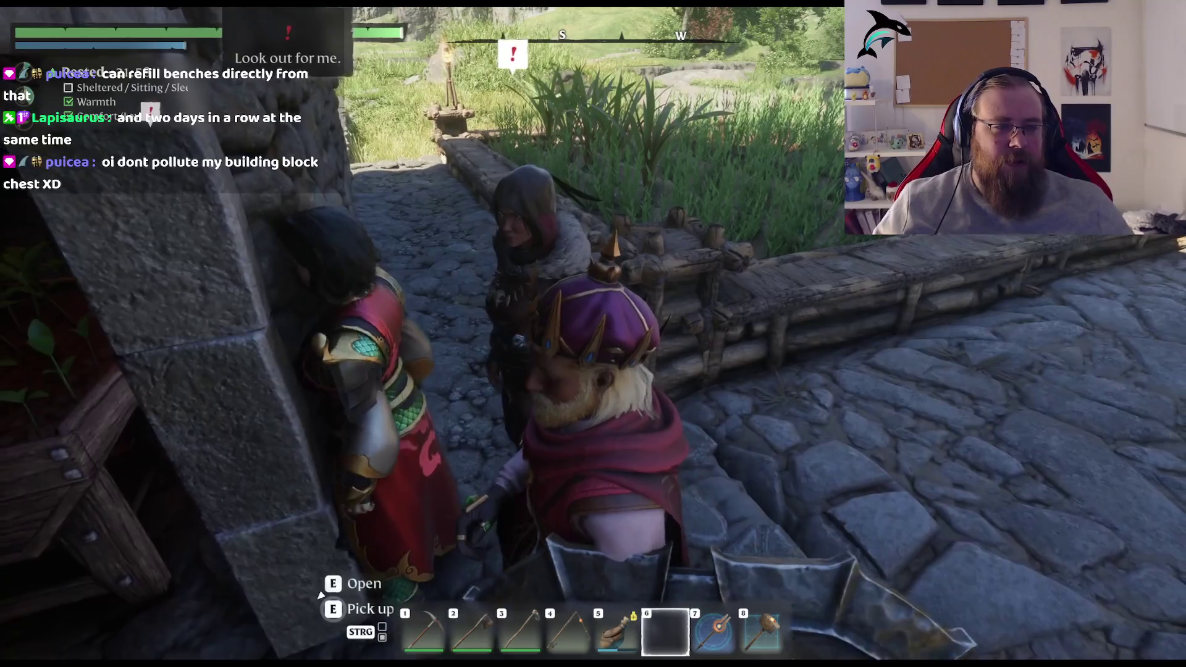
key(d)
key(e)
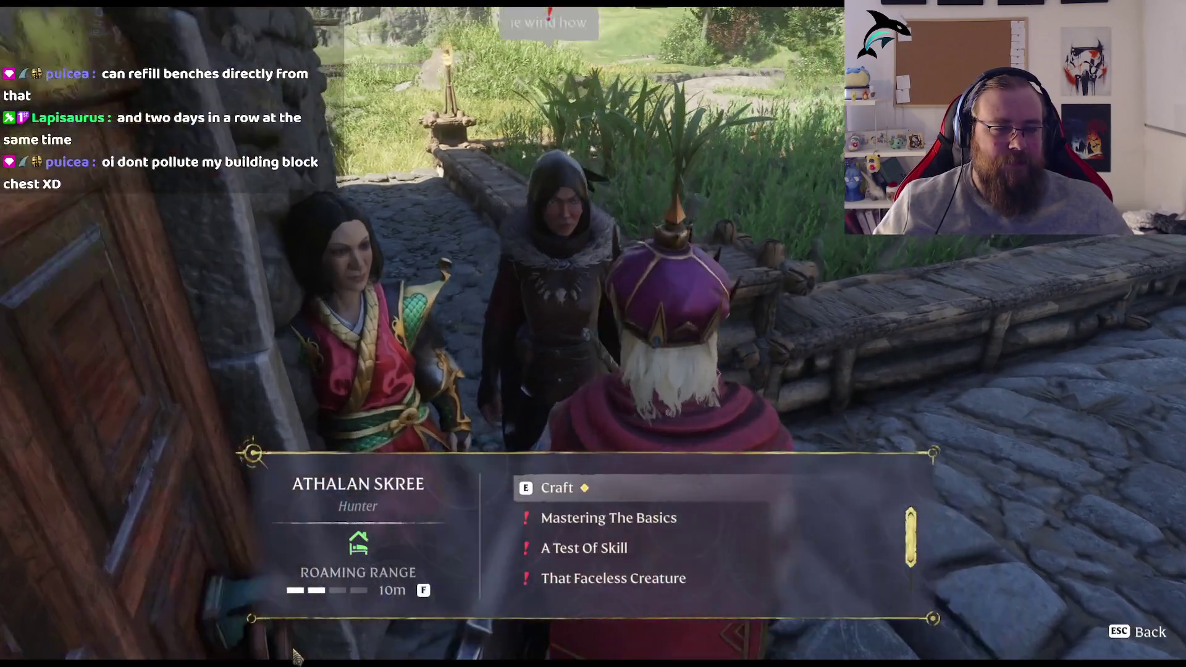
key(Escape)
key(w)
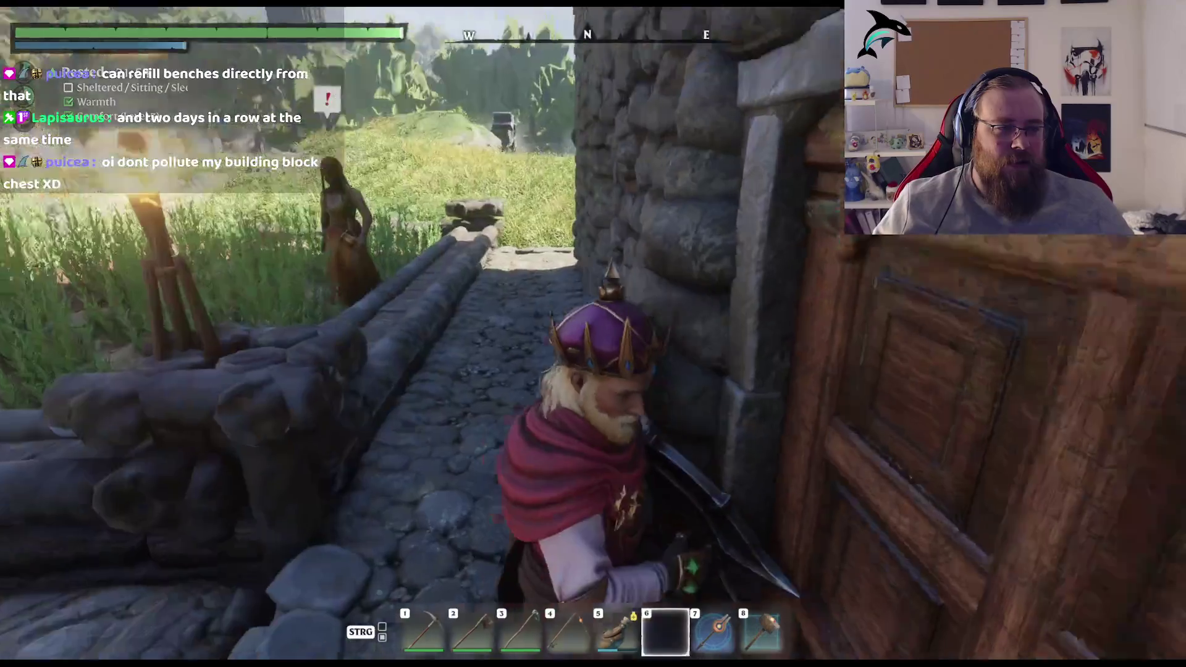
key(e)
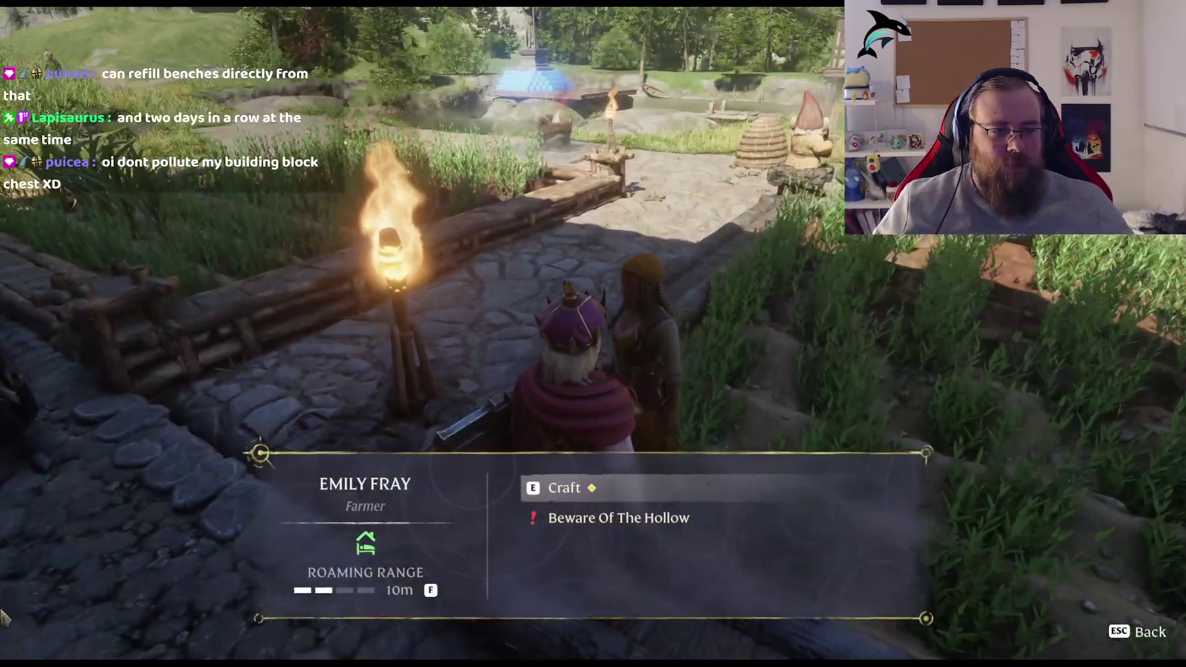
key(Escape)
key(w)
key(w)
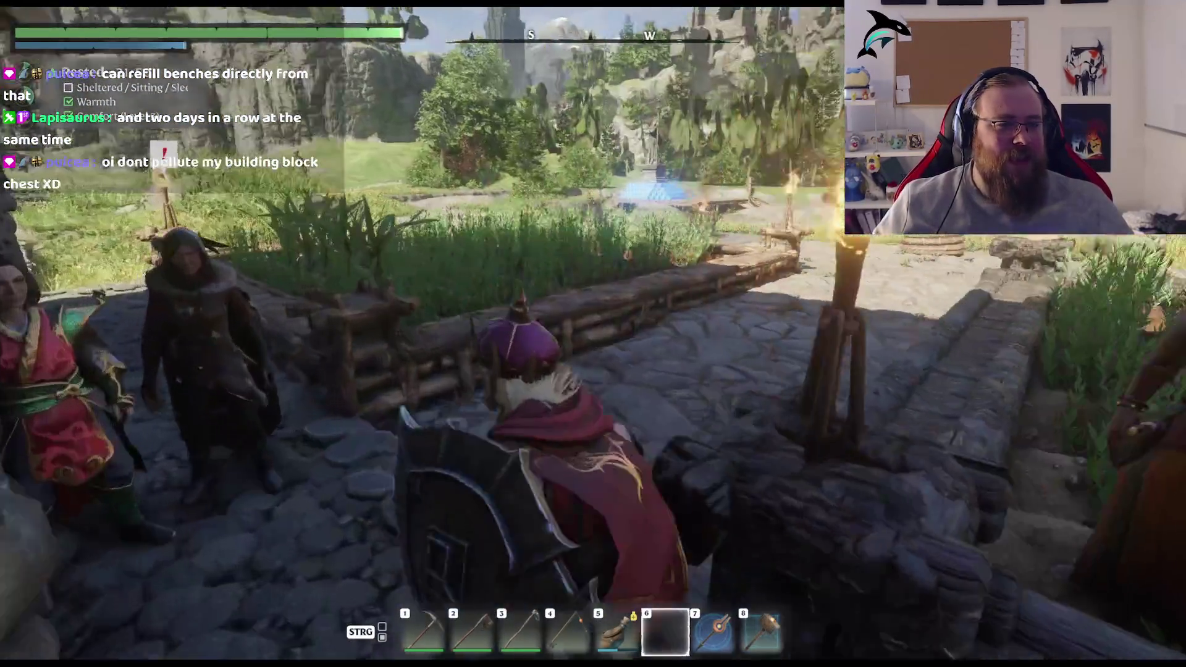
key(w)
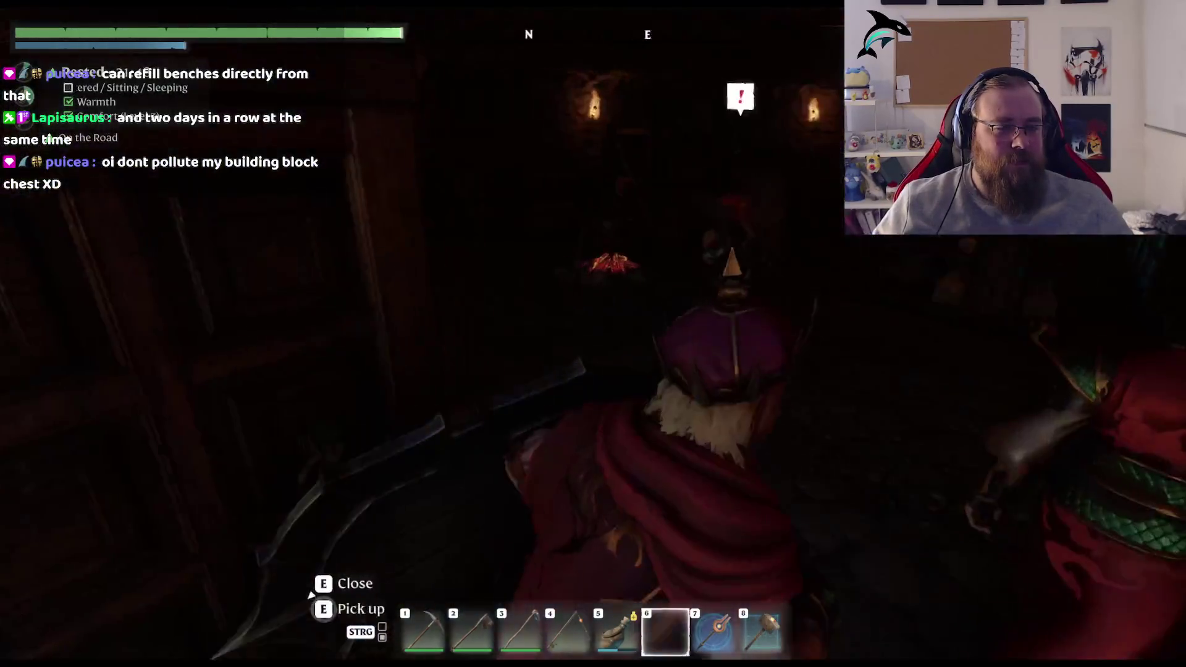
Step: Open the Carpenter's crafting recipes and scroll up through the recipe grid
key(e)
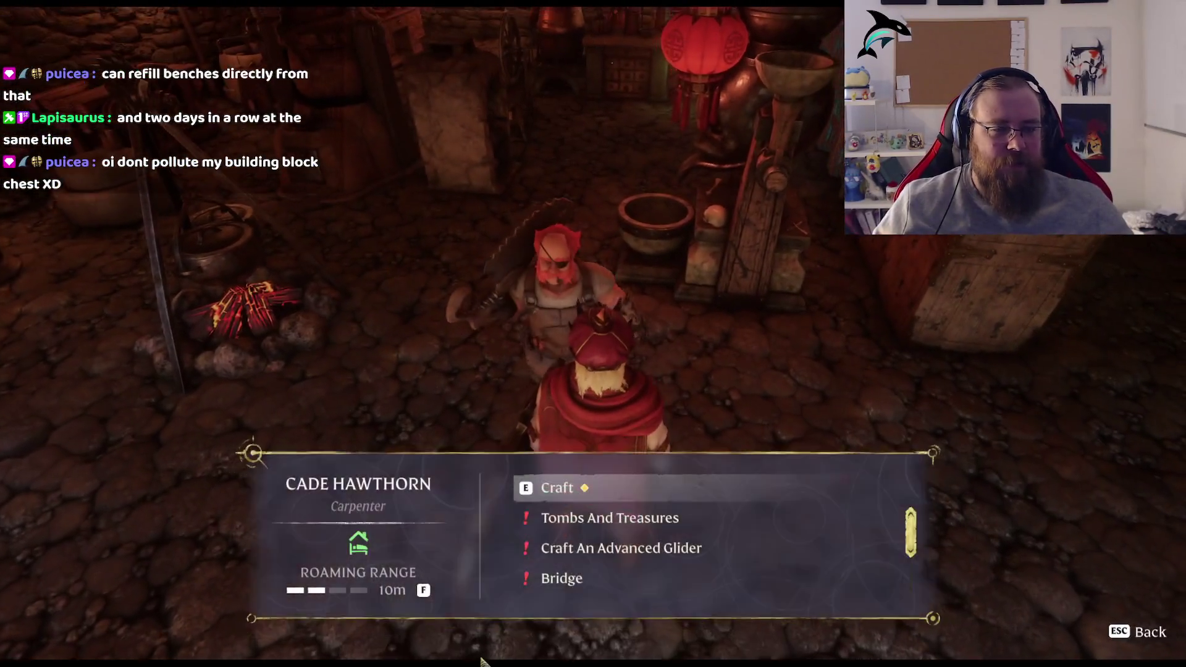
key(e)
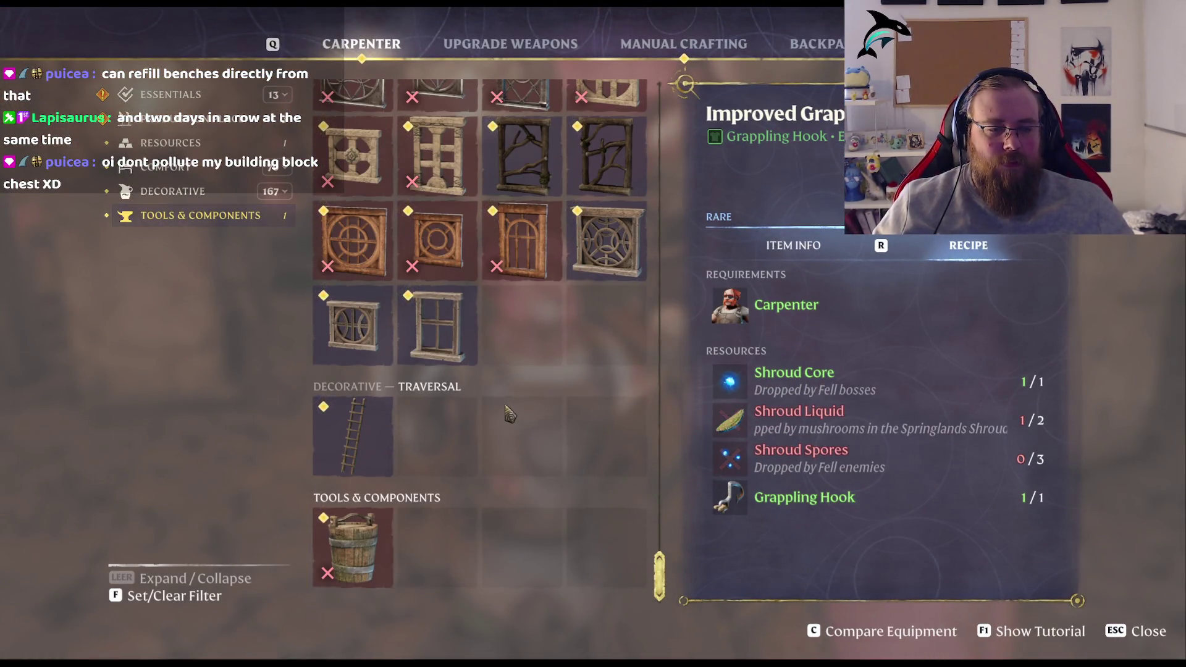
scroll(555, 419, up, 5)
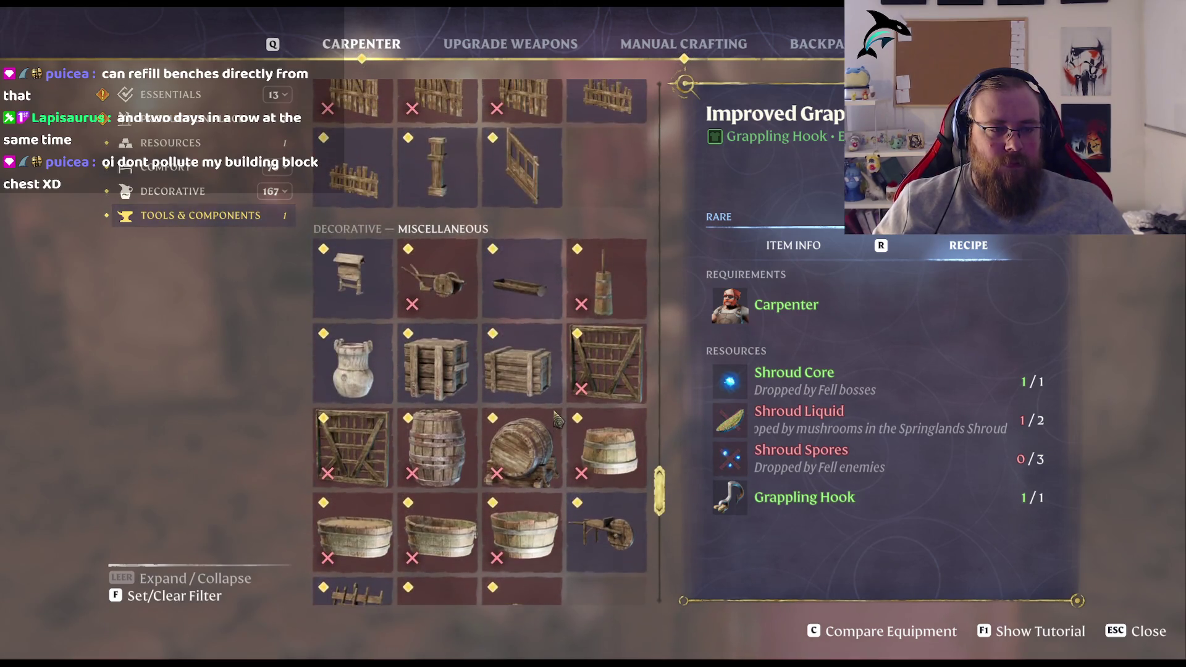